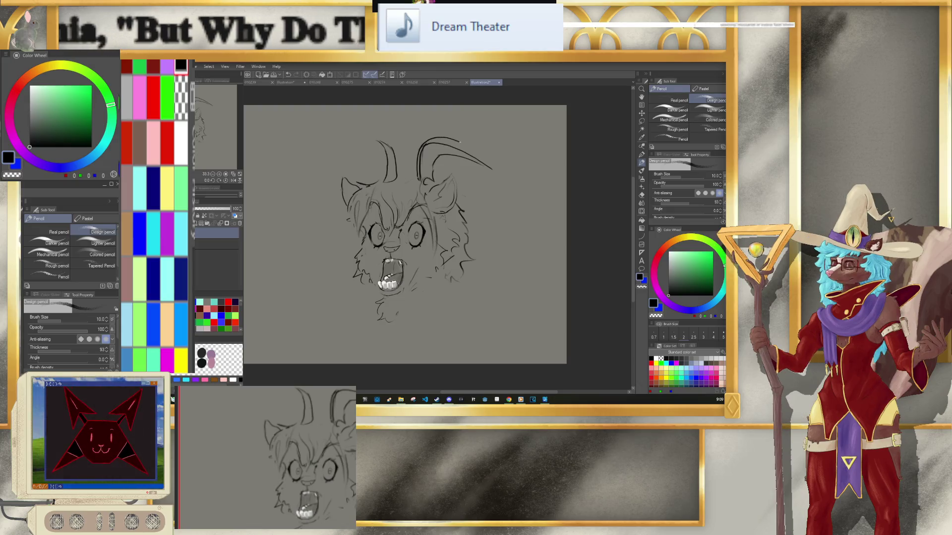
- Undo the last horn stroke and redraw the right horn's top edge and extended tip
{"action": "key", "text": "ctrl+z"}
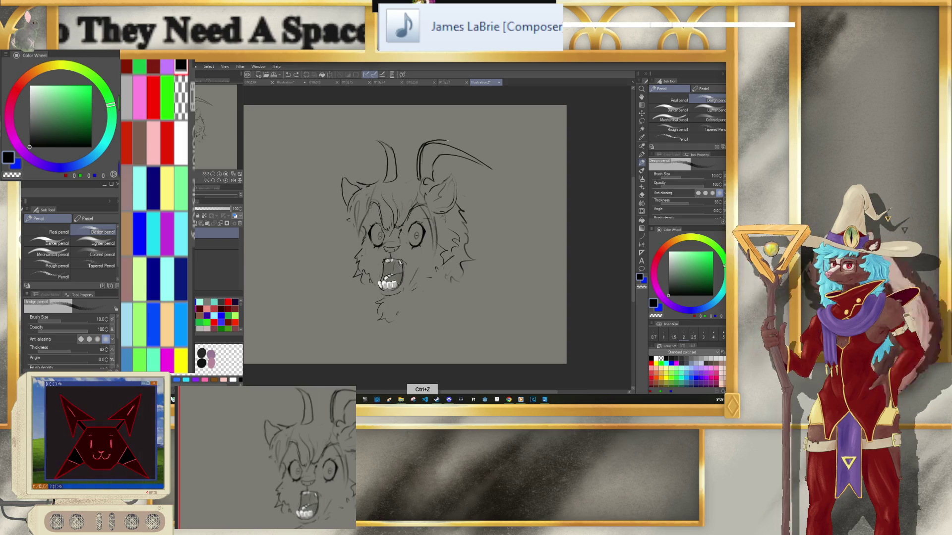
{"action": "left_click_drag", "start_coordinate": [425, 142], "coordinate": [504, 158]}
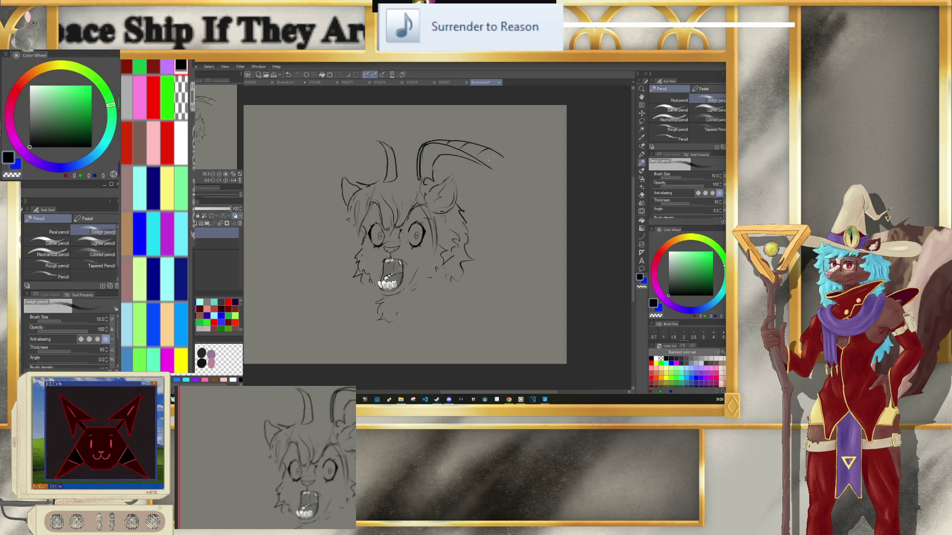
{"action": "left_click_drag", "start_coordinate": [464, 165], "coordinate": [521, 165]}
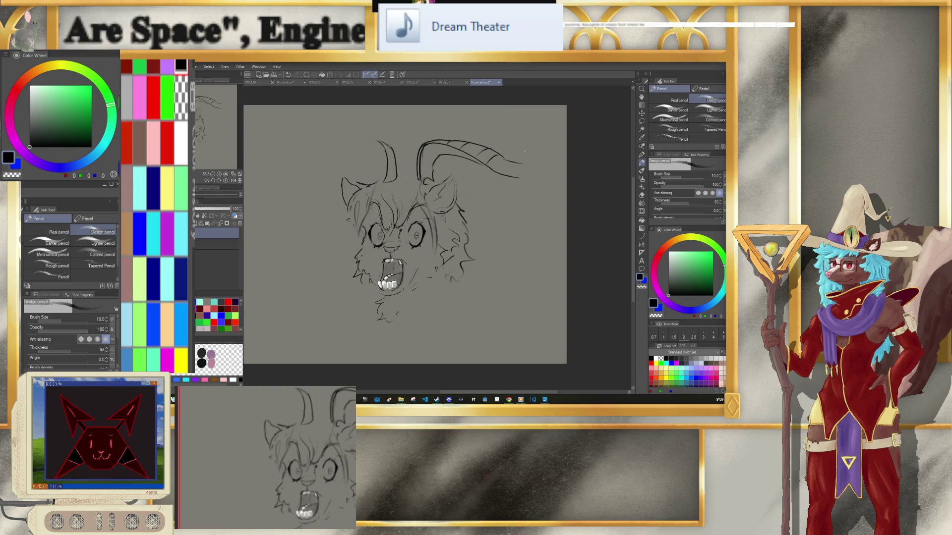
- Look through the other open goat drawings, then switch over to the web browser
{"action": "left_click", "coordinate": [423, 81]}
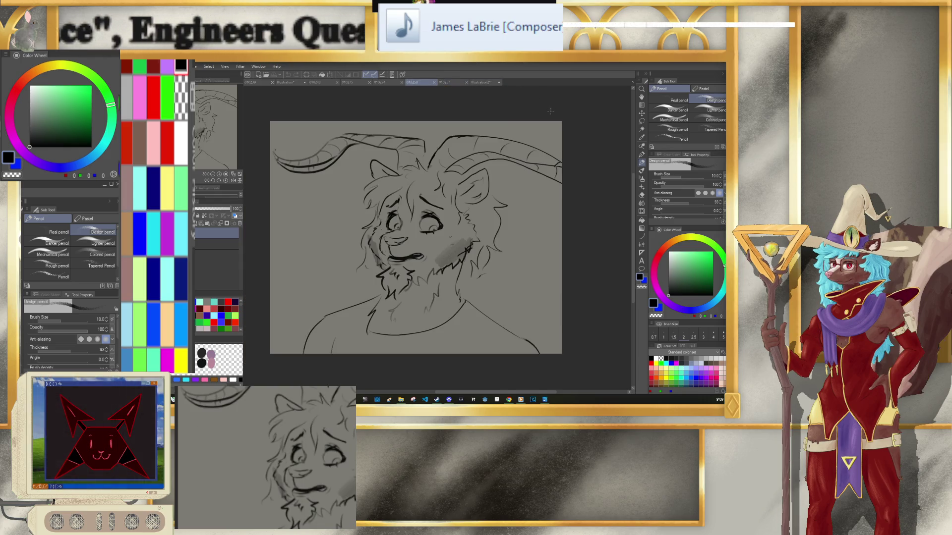
{"action": "left_click", "coordinate": [484, 81]}
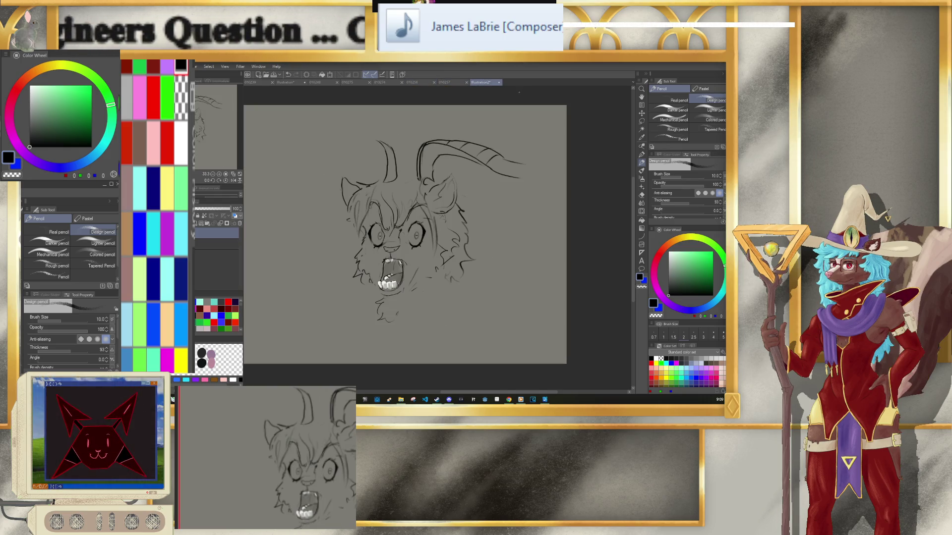
{"action": "left_click", "coordinate": [449, 81]}
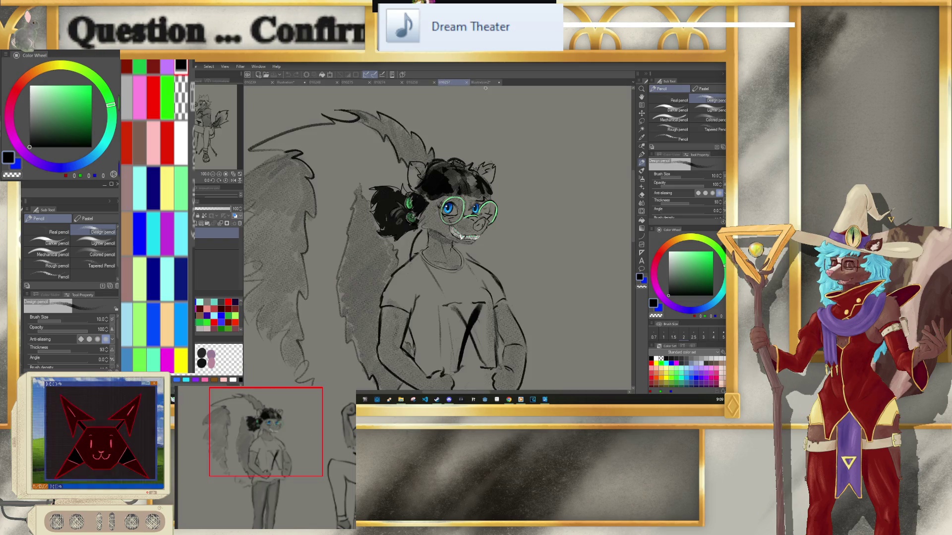
{"action": "left_click", "coordinate": [416, 82]}
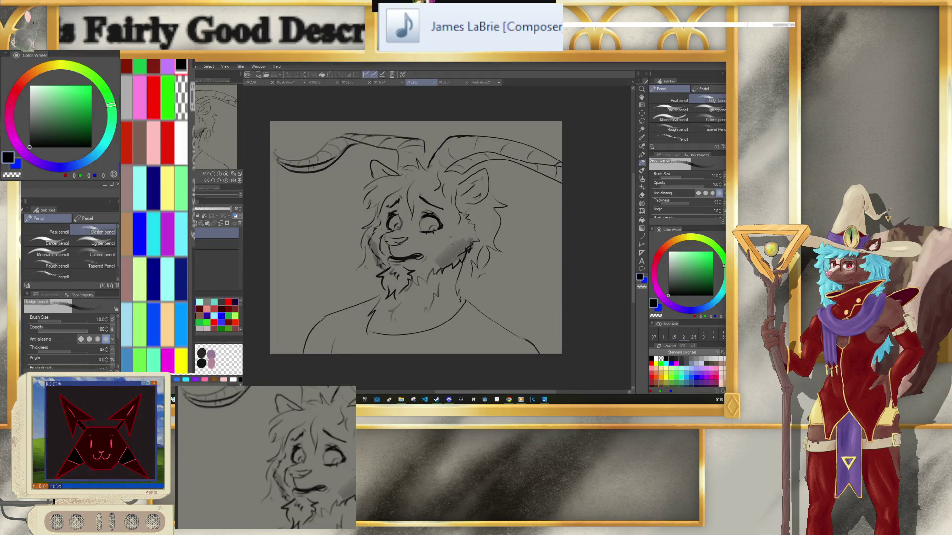
{"action": "key", "text": "alt+Tab"}
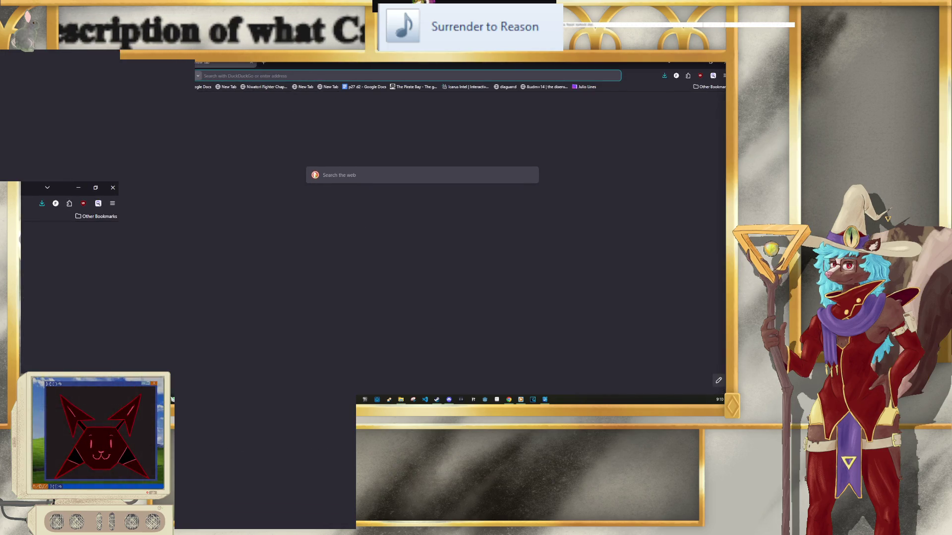
- Search images for 'irish goat' and browse to Goat Journal's Old Irish Goats result
{"action": "type", "text": "iris"}
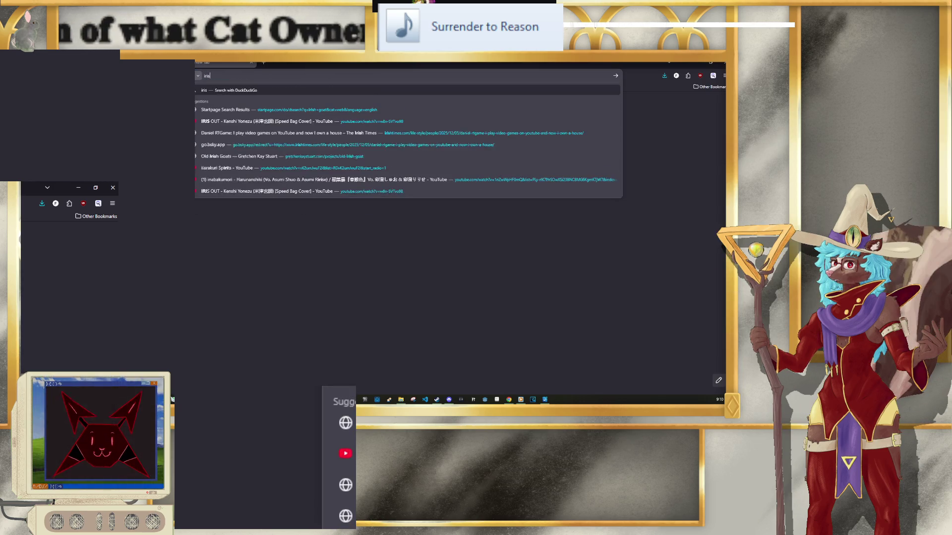
{"action": "type", "text": "h goat"}
{"action": "key", "text": "Return"}
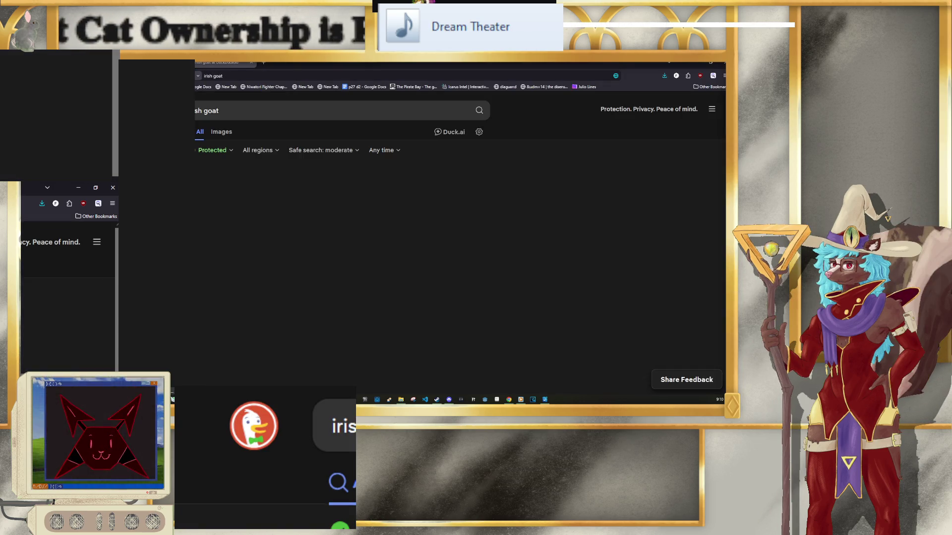
{"action": "left_click", "coordinate": [222, 133]}
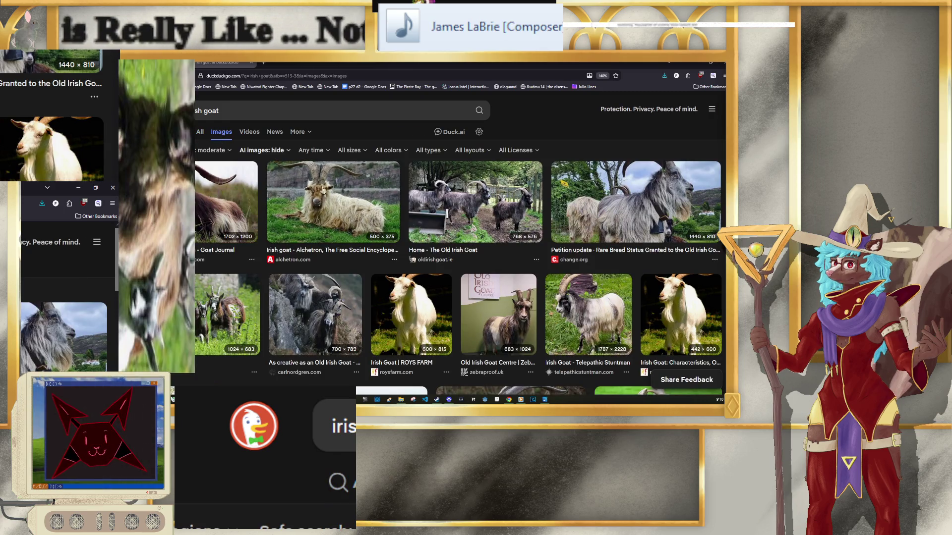
{"action": "left_click", "coordinate": [298, 197]}
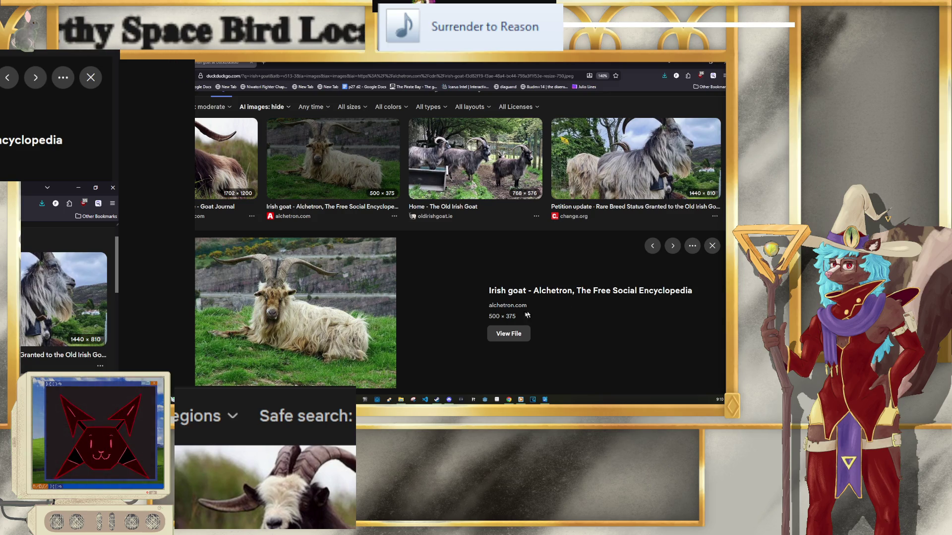
{"action": "key", "text": "Left"}
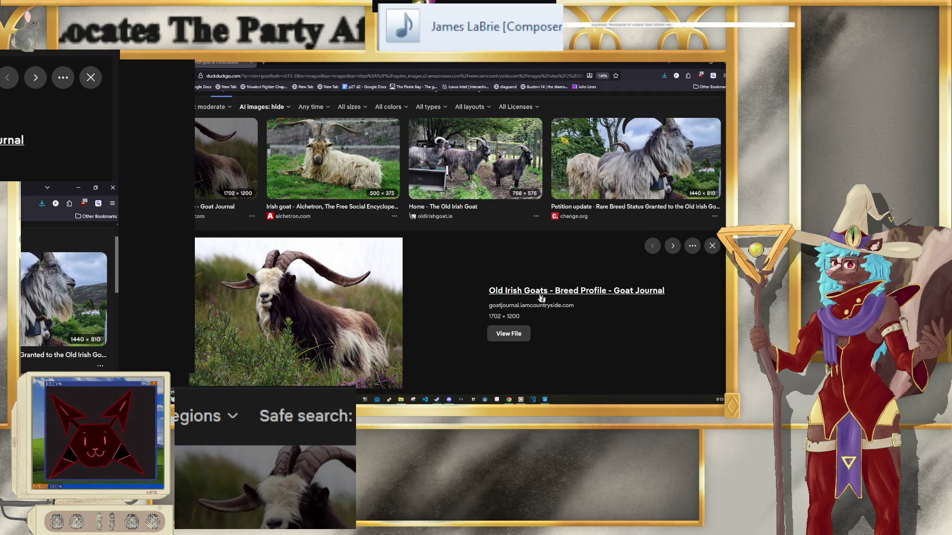
- Open the Goat Journal page and open its goat photo in a new tab
{"action": "left_click", "coordinate": [335, 281]}
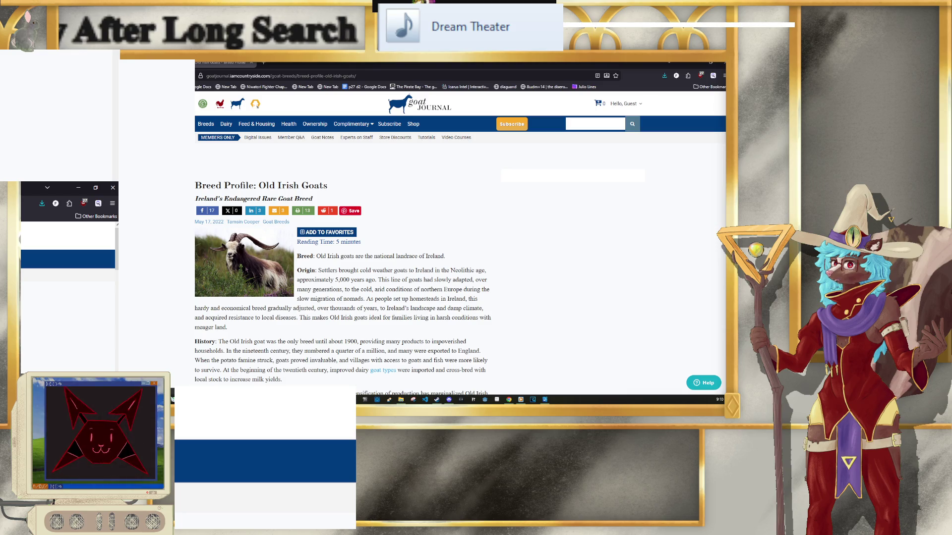
{"action": "scroll", "coordinate": [263, 219], "scroll_direction": "down", "scroll_amount": 1}
{"action": "right_click", "coordinate": [263, 219]}
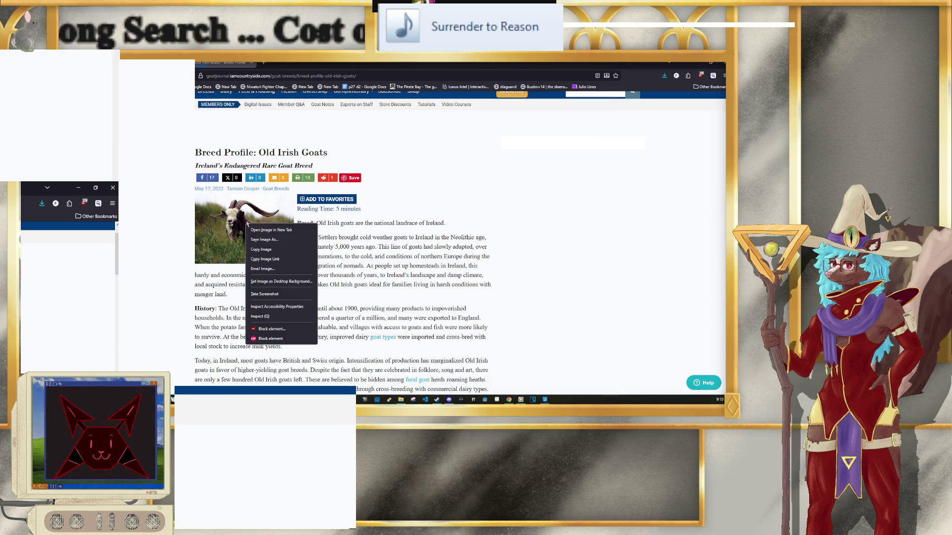
{"action": "left_click", "coordinate": [283, 238]}
- Zoom into the goat photo and pan around to study the horns, then fit it back
{"action": "left_click", "coordinate": [376, 182]}
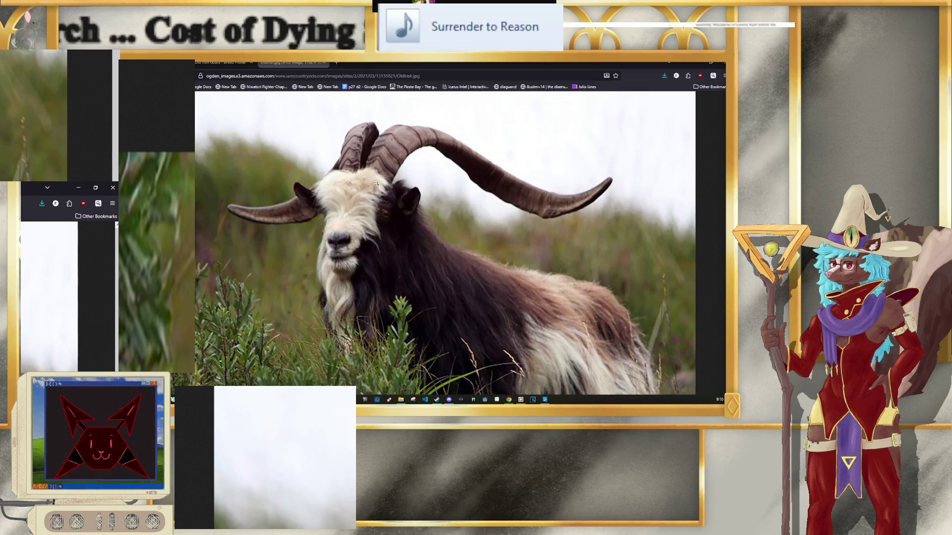
{"action": "scroll", "coordinate": [384, 187], "scroll_direction": "up", "scroll_amount": 3, "text": "ctrl"}
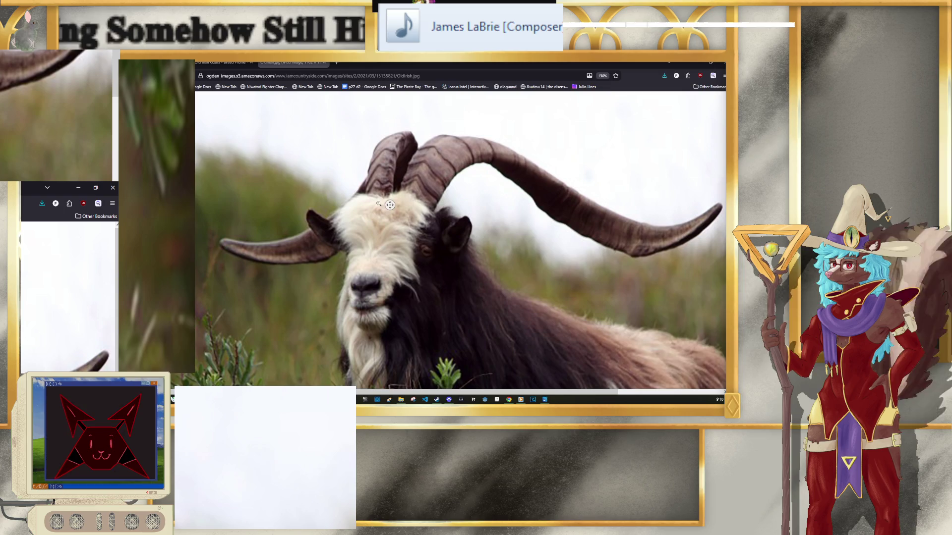
{"action": "scroll", "coordinate": [406, 238], "scroll_direction": "right", "scroll_amount": 2}
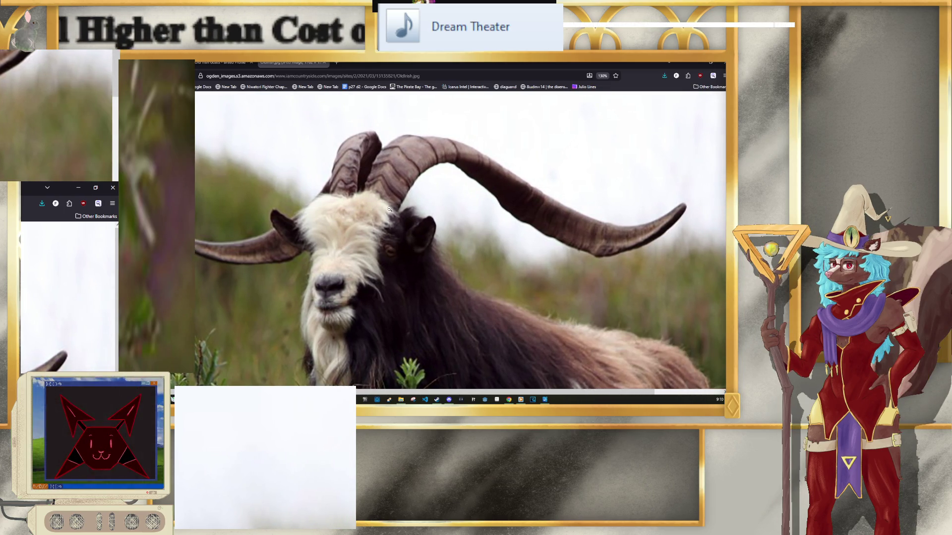
{"action": "scroll", "coordinate": [382, 209], "scroll_direction": "left", "scroll_amount": 2}
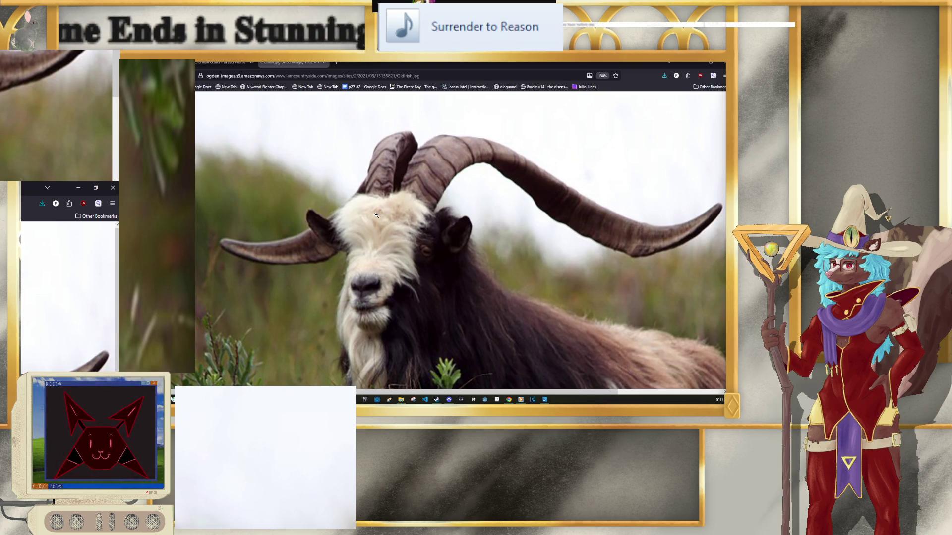
{"action": "left_click", "coordinate": [358, 198]}
{"action": "left_click", "coordinate": [405, 209]}
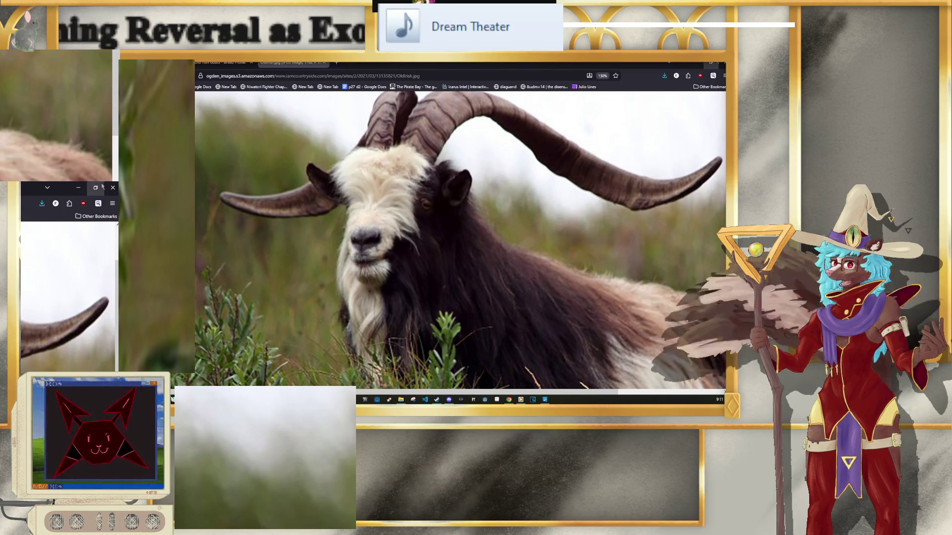
- Copy the goat photo via Copy Image and close the browser to return to the drawing
{"action": "left_click", "coordinate": [704, 64]}
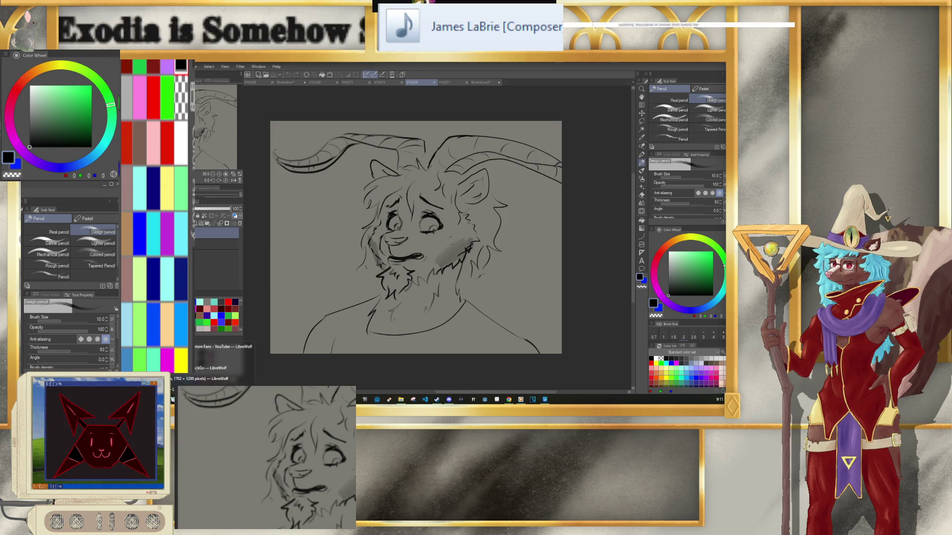
{"action": "left_click", "coordinate": [179, 378]}
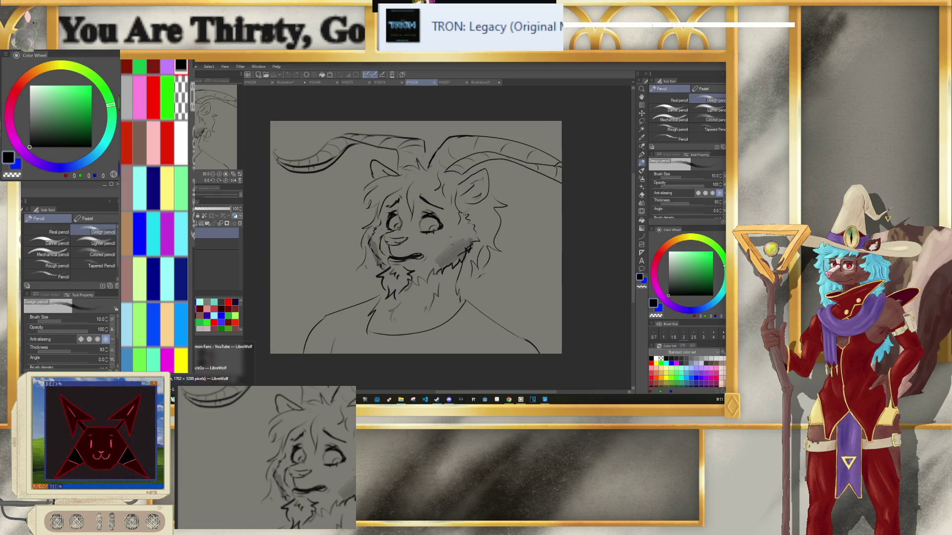
{"action": "left_click", "coordinate": [208, 379]}
{"action": "right_click", "coordinate": [367, 150]}
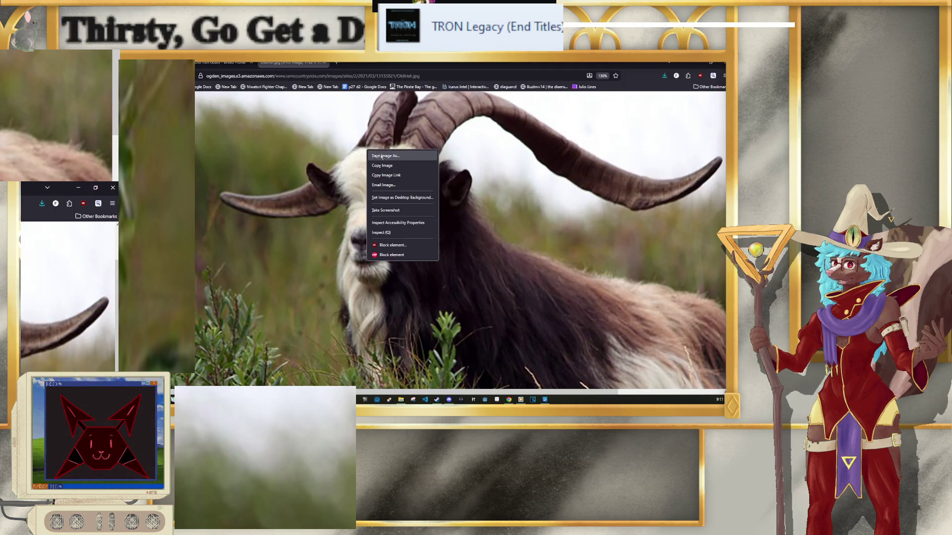
{"action": "left_click", "coordinate": [381, 165]}
{"action": "key", "text": "alt+F4"}
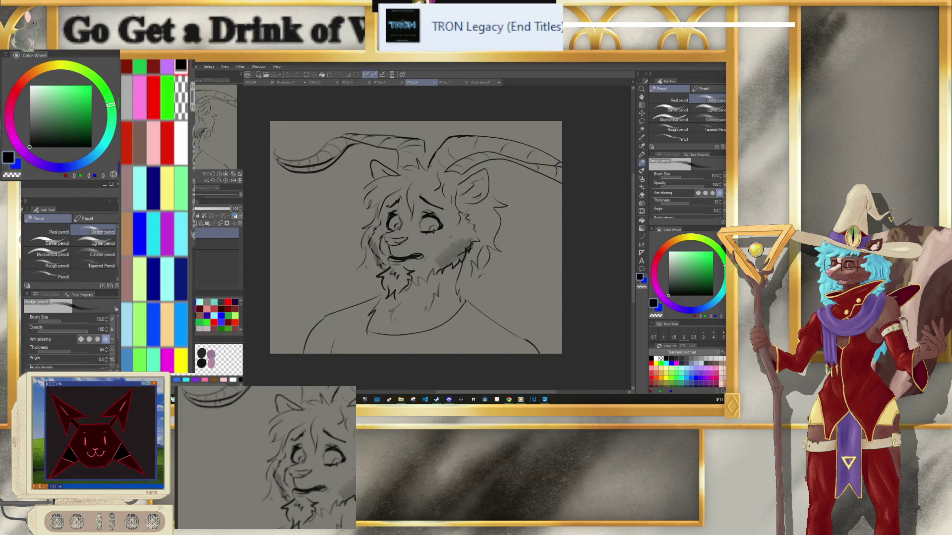
- Create a new canvas from the copied goat photo and show it alongside the sketch
{"action": "key", "text": "alt+f"}
{"action": "left_click", "coordinate": [203, 85]}
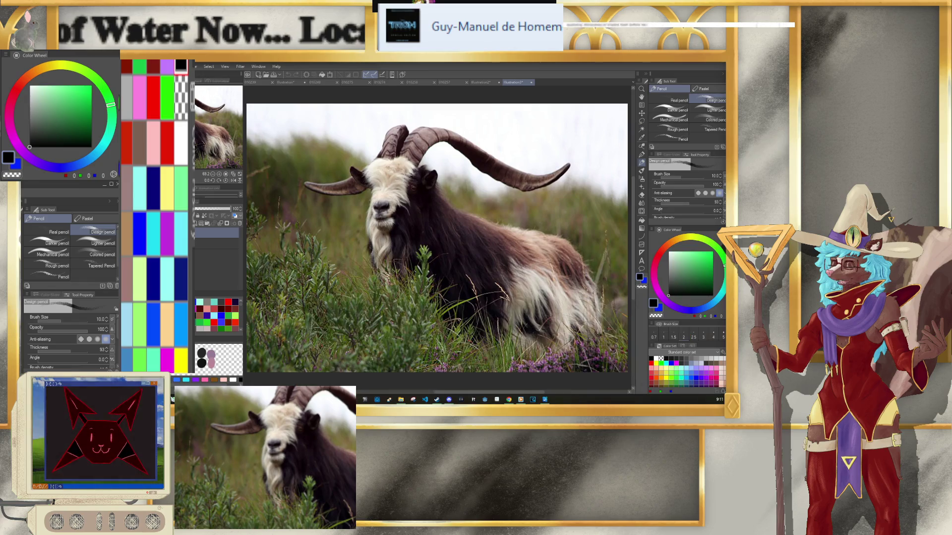
{"action": "left_click_drag", "start_coordinate": [516, 82], "coordinate": [457, 296]}
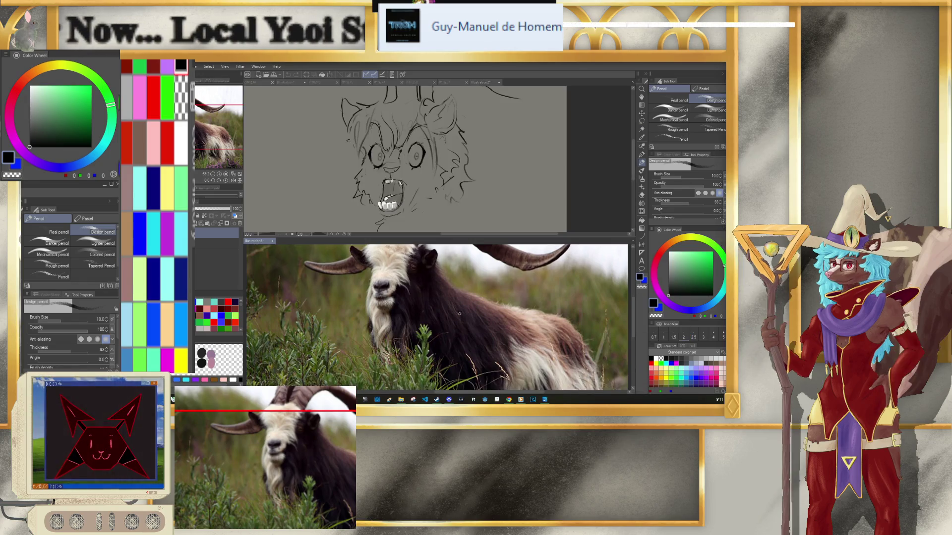
- Nudge the reference photo into view, enlarge the sketch pane above it, and activate the sketch
{"action": "scroll", "coordinate": [407, 342], "scroll_direction": "up", "scroll_amount": 2}
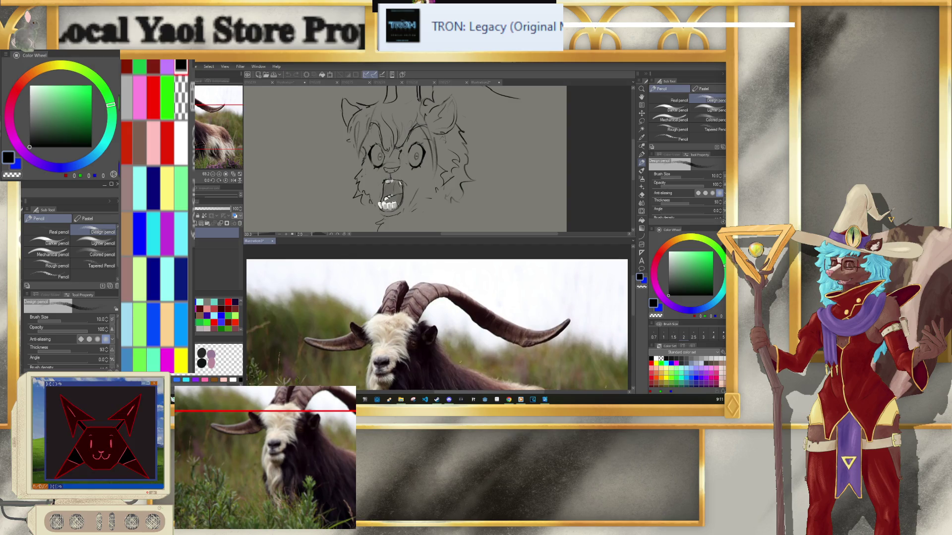
{"action": "left_click_drag", "start_coordinate": [407, 341], "coordinate": [398, 356]}
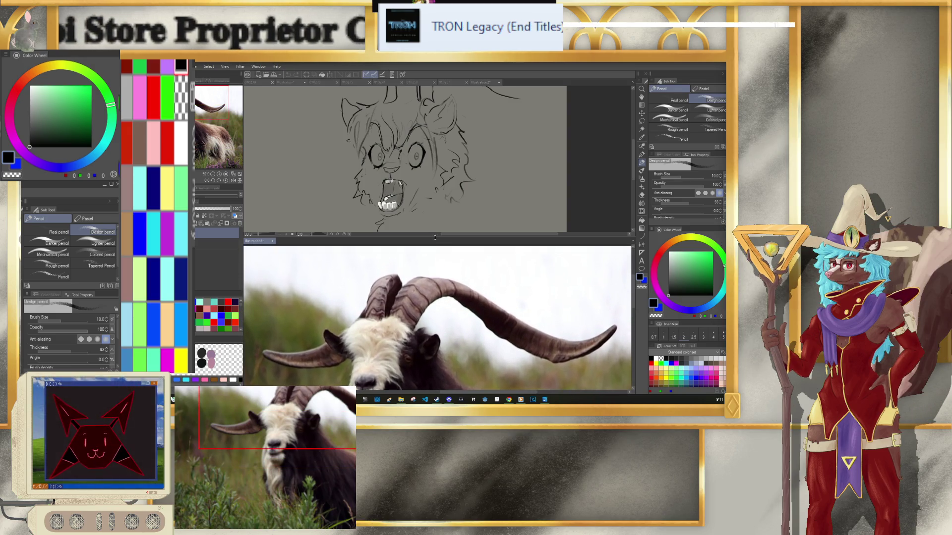
{"action": "left_click_drag", "start_coordinate": [435, 237], "coordinate": [437, 283]}
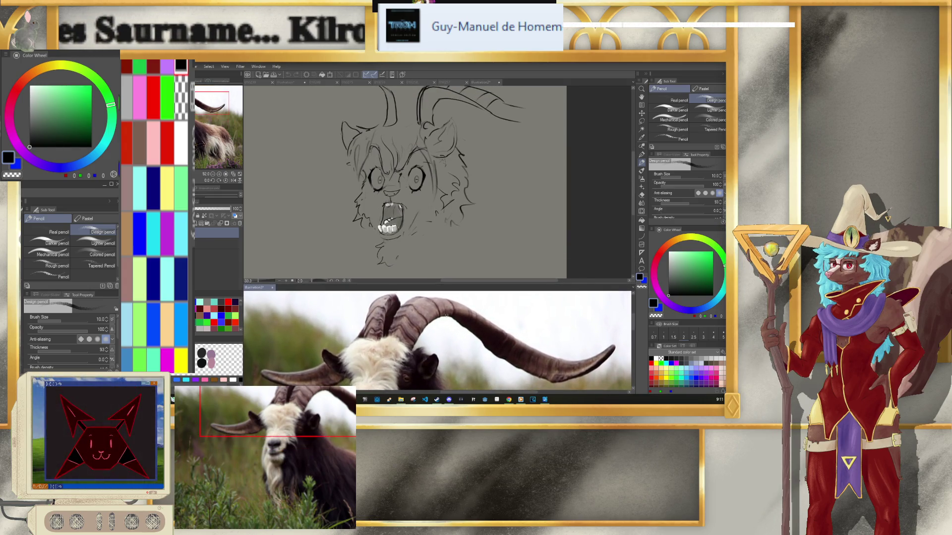
{"action": "left_click", "coordinate": [592, 166]}
- Erase the horn stroke, the stray strokes above the head, and lines on the right cheek
{"action": "left_click_drag", "start_coordinate": [549, 160], "coordinate": [546, 198]}
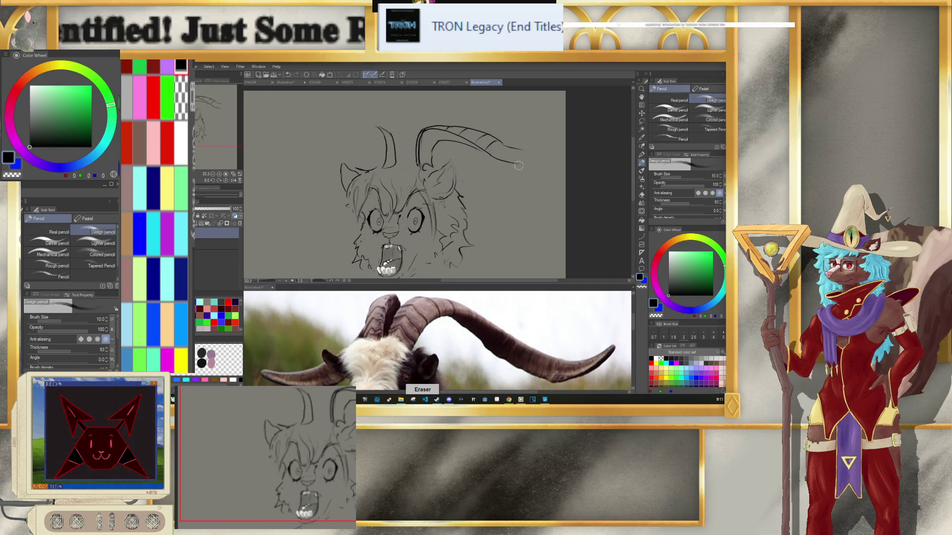
{"action": "mouse_move", "coordinate": [418, 164]}
{"action": "left_mouse_down"}
{"action": "mouse_move", "coordinate": [428, 127]}
{"action": "mouse_move", "coordinate": [528, 159]}
{"action": "mouse_move", "coordinate": [431, 142]}
{"action": "mouse_move", "coordinate": [383, 168]}
{"action": "left_mouse_up"}
{"action": "left_click_drag", "start_coordinate": [374, 127], "coordinate": [395, 142]}
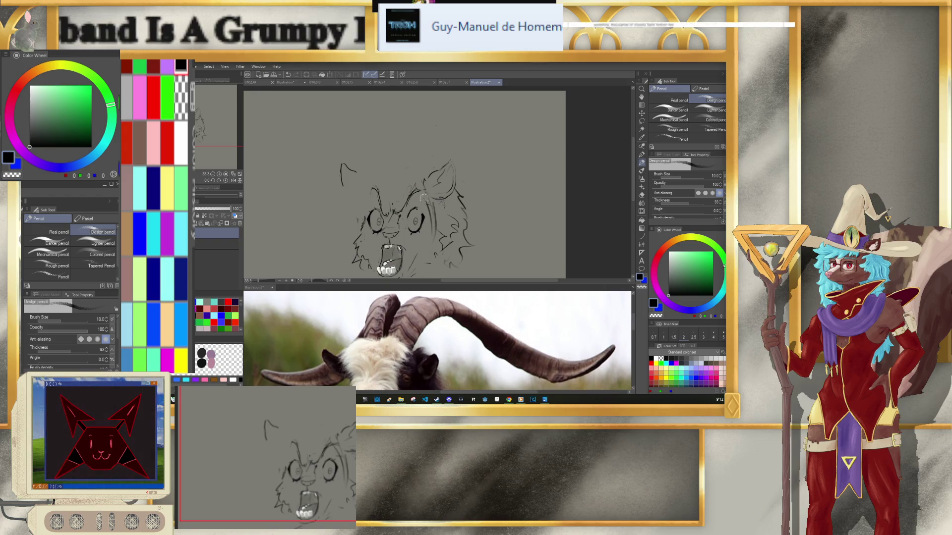
{"action": "left_click_drag", "start_coordinate": [424, 197], "coordinate": [435, 238]}
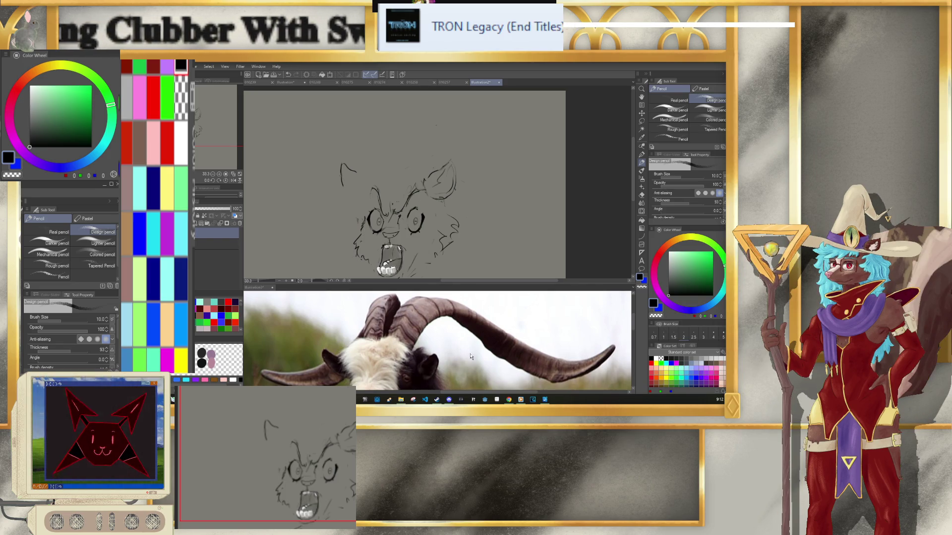
- Frame the reference photo on the goat's face and reposition the sketch view
{"action": "mouse_move", "coordinate": [469, 352]}
{"action": "left_mouse_down"}
{"action": "mouse_move", "coordinate": [493, 288]}
{"action": "mouse_move", "coordinate": [481, 323]}
{"action": "mouse_move", "coordinate": [483, 301]}
{"action": "left_mouse_up"}
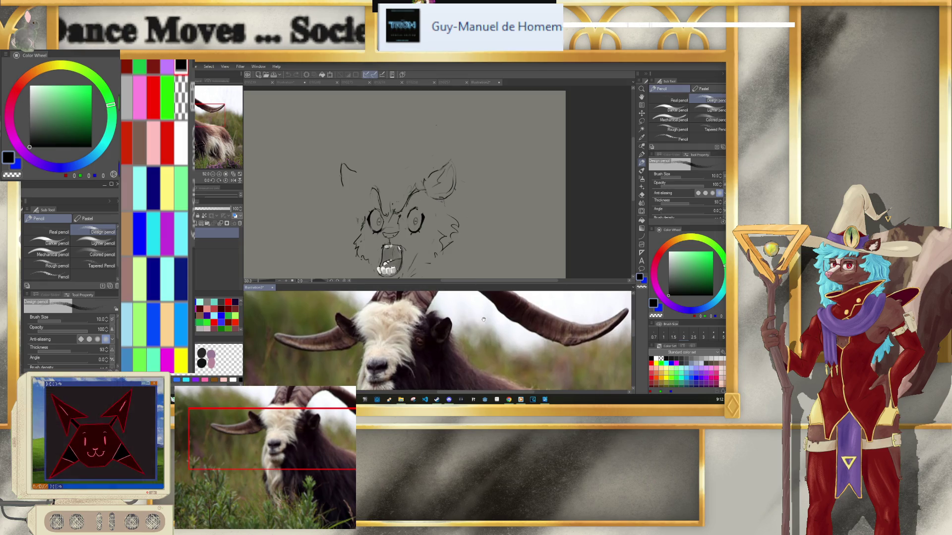
{"action": "left_click", "coordinate": [387, 255]}
{"action": "left_click_drag", "start_coordinate": [390, 241], "coordinate": [390, 230]}
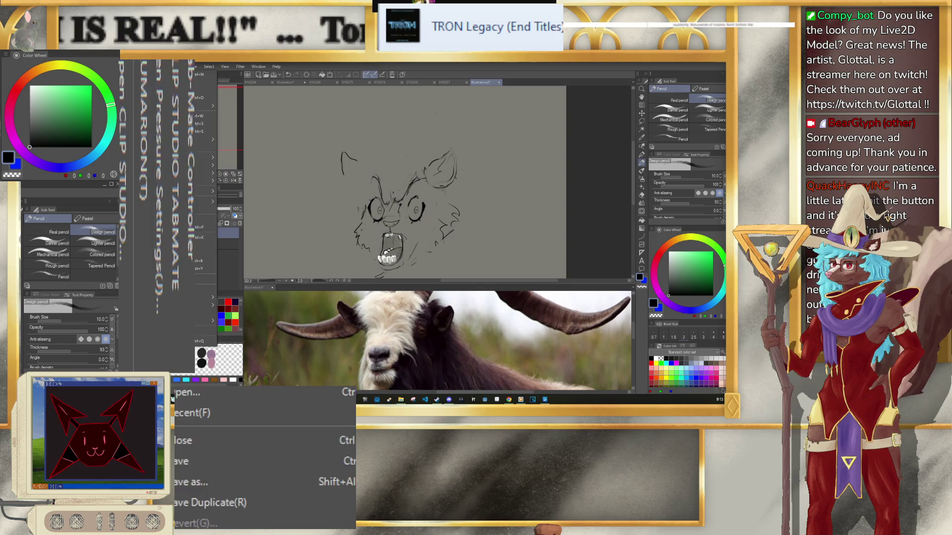
- Save the sketch as 010276, then browse Save Duplicate on the other illustration and cancel
{"action": "left_click", "coordinate": [272, 225]}
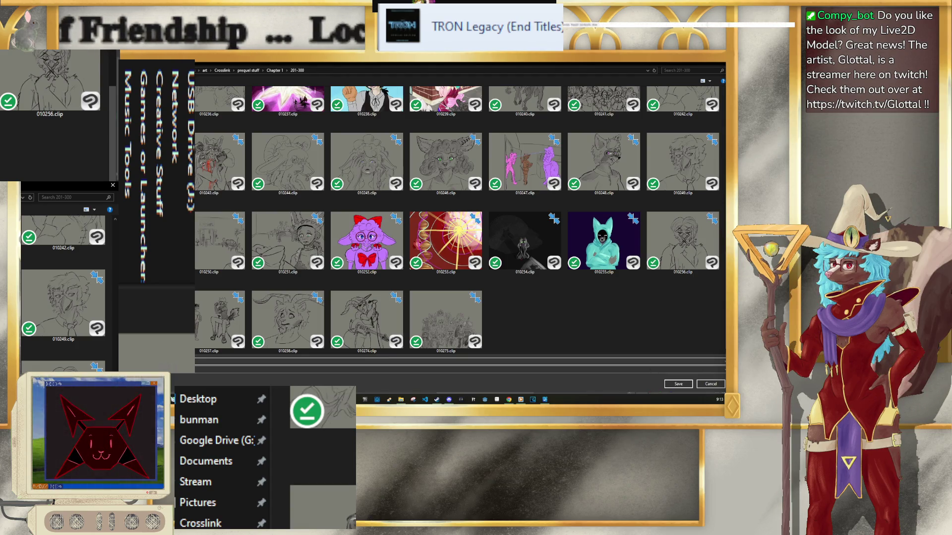
{"action": "key", "text": "Return"}
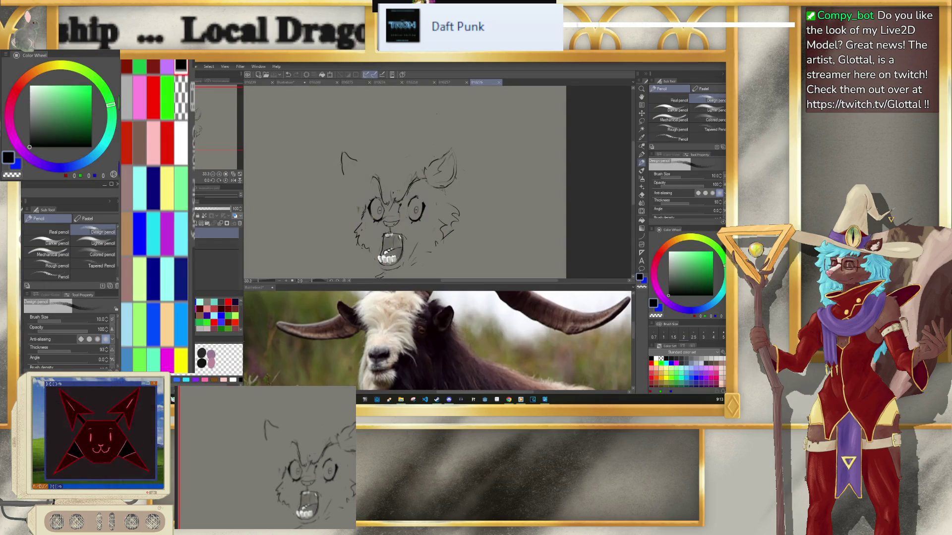
{"action": "left_click", "coordinate": [286, 83]}
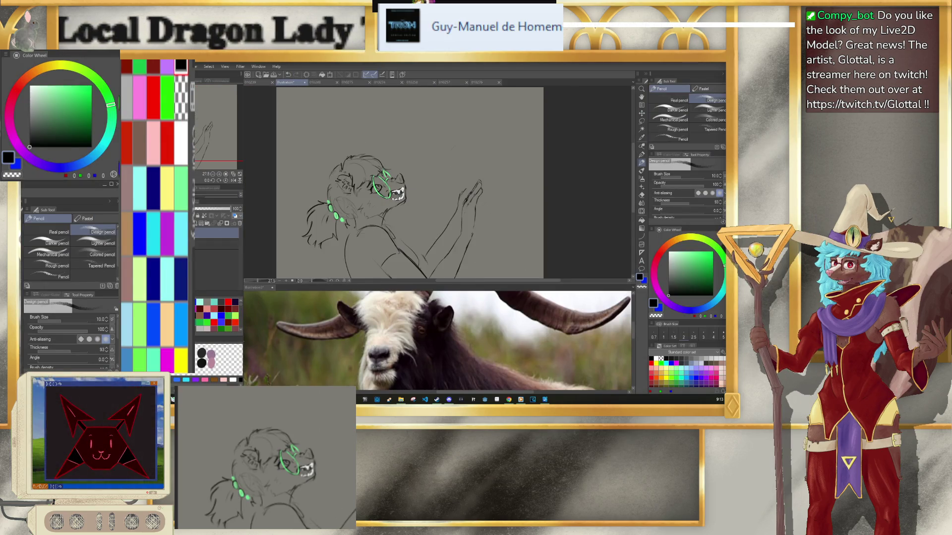
{"action": "key", "text": "alt+f"}
{"action": "left_click", "coordinate": [251, 502]}
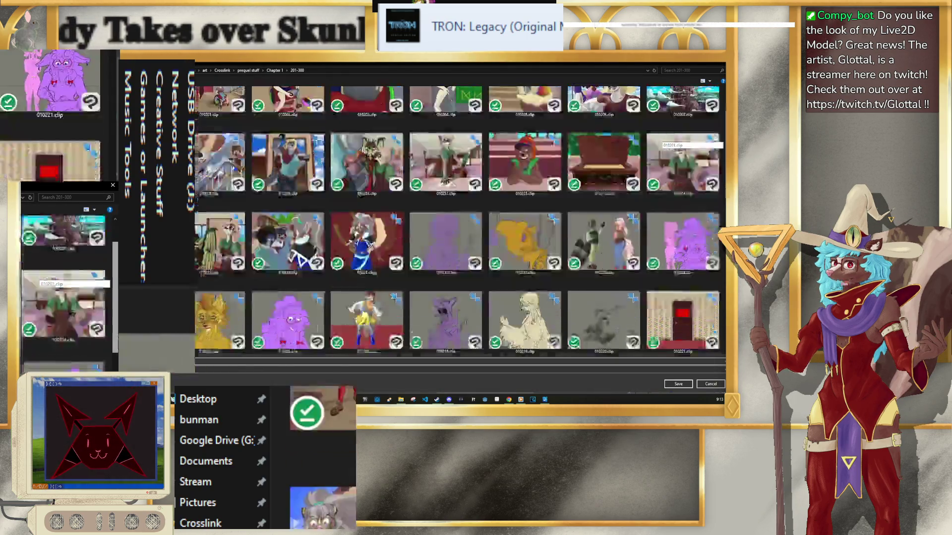
{"action": "scroll", "coordinate": [725, 315], "scroll_direction": "down", "scroll_amount": 5}
{"action": "scroll", "coordinate": [459, 221], "scroll_direction": "down", "scroll_amount": 2}
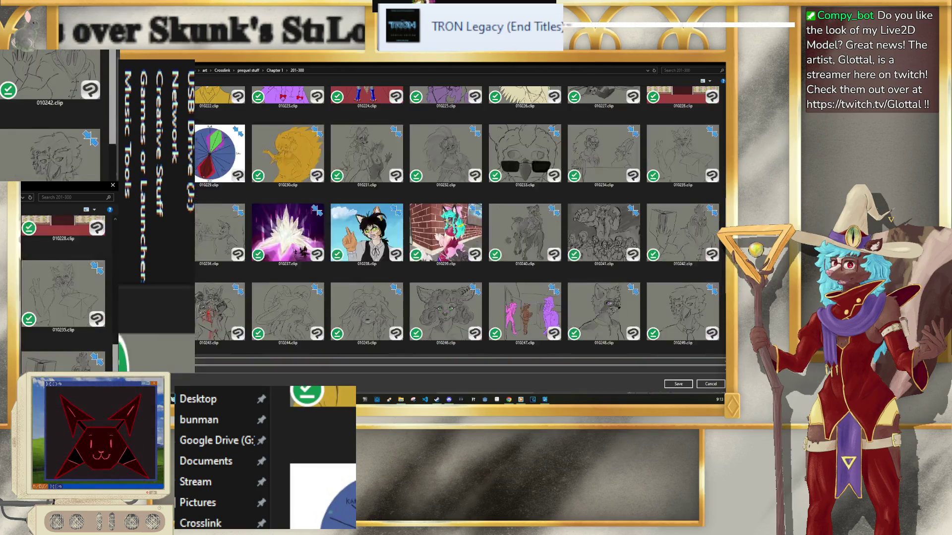
{"action": "scroll", "coordinate": [294, 322], "scroll_direction": "down", "scroll_amount": 3}
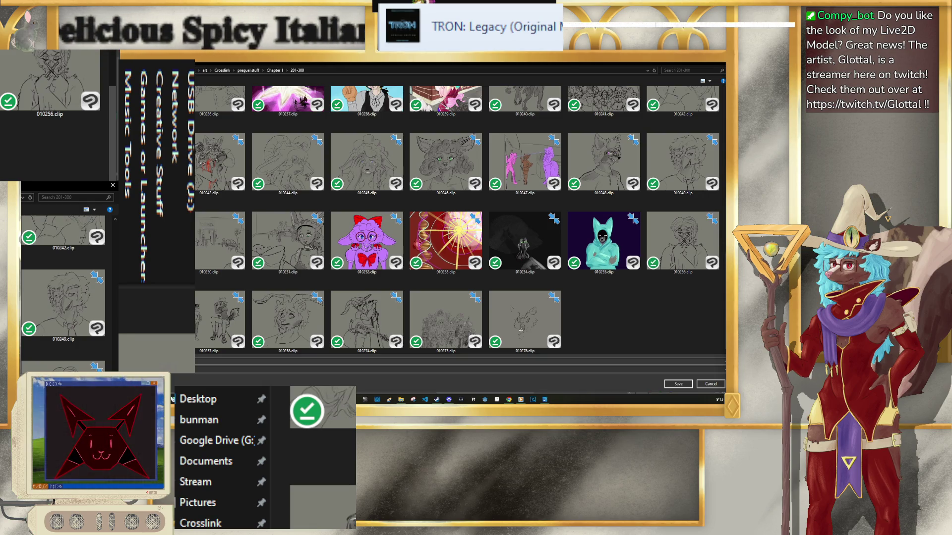
{"action": "key", "text": "Escape"}
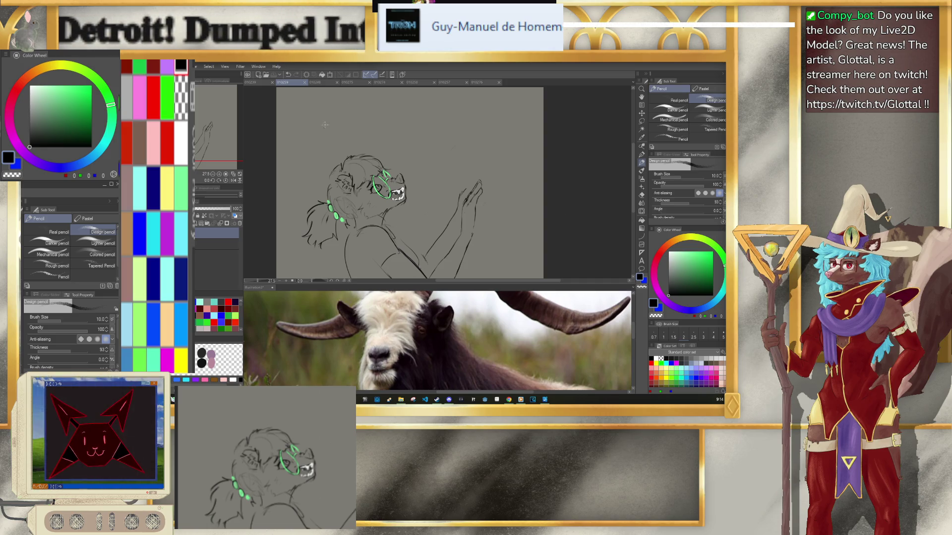
- Flip through the 010257 and 010258 tabs to review the older horned goat sketch
{"action": "left_click", "coordinate": [486, 83]}
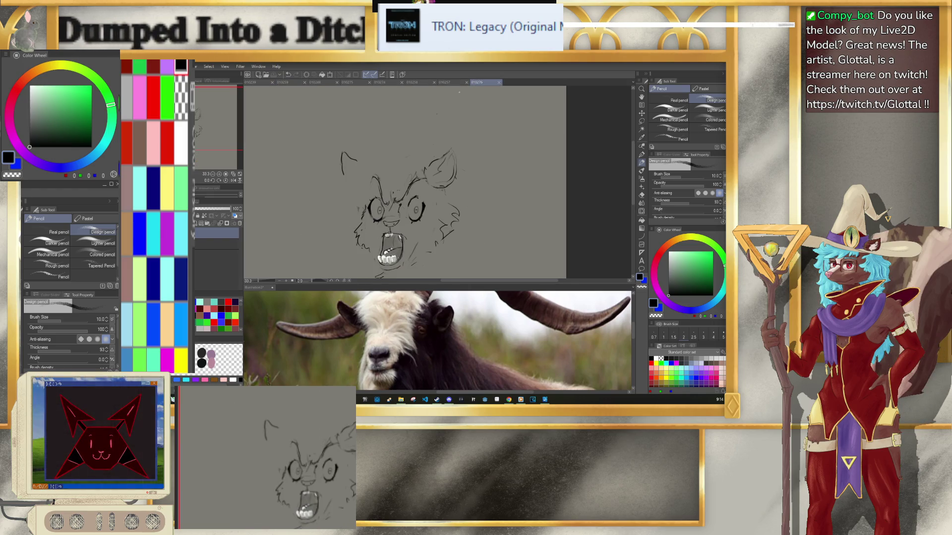
{"action": "left_click", "coordinate": [446, 82]}
{"action": "left_click", "coordinate": [414, 83]}
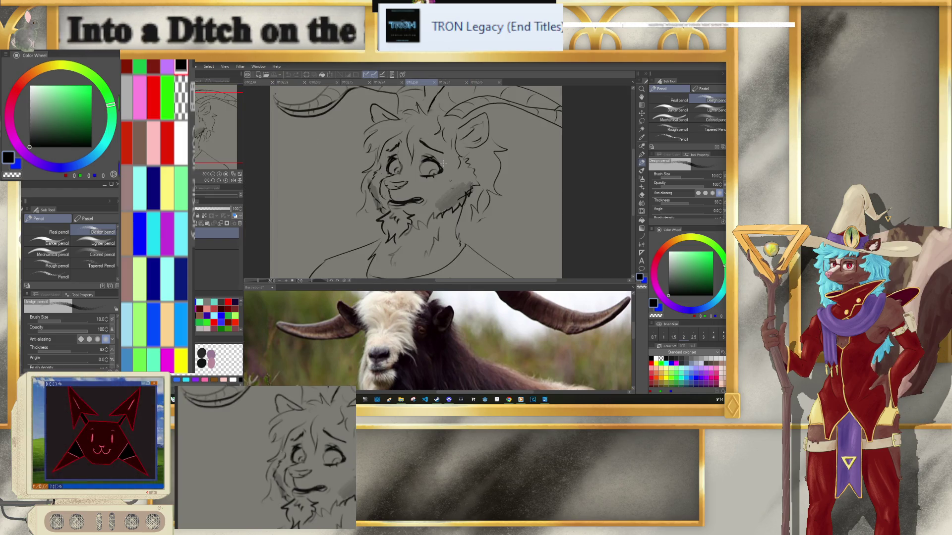
{"action": "scroll", "coordinate": [457, 183], "scroll_direction": "down", "scroll_amount": 1}
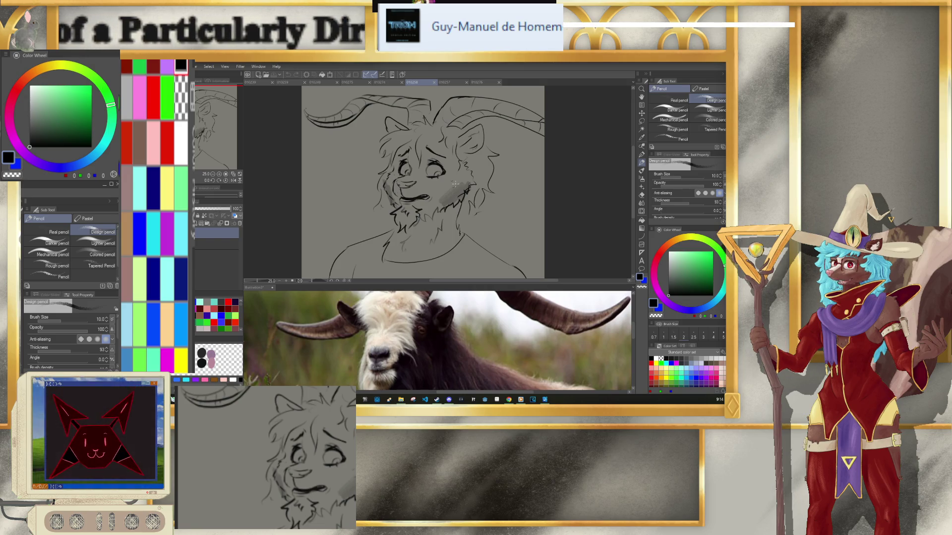
- Pan the reference photo to show the horns and return to the 010276 sketch
{"action": "left_click", "coordinate": [480, 333]}
{"action": "scroll", "coordinate": [480, 333], "scroll_direction": "down", "scroll_amount": 1}
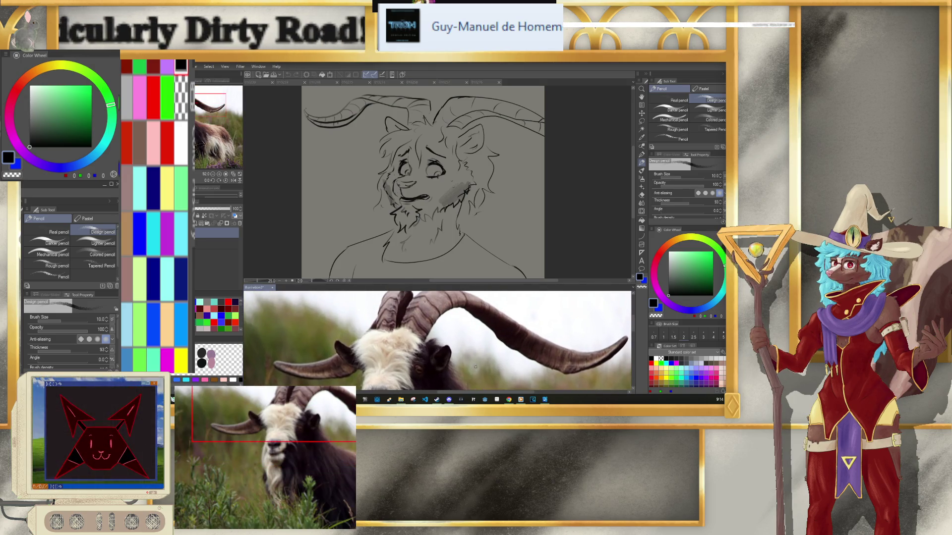
{"action": "left_click_drag", "start_coordinate": [456, 347], "coordinate": [446, 358]}
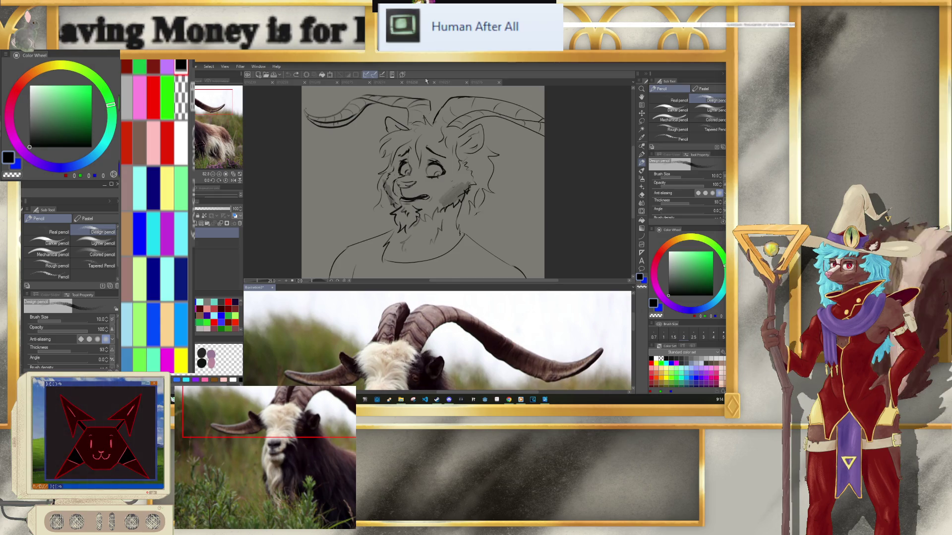
{"action": "left_click", "coordinate": [475, 82]}
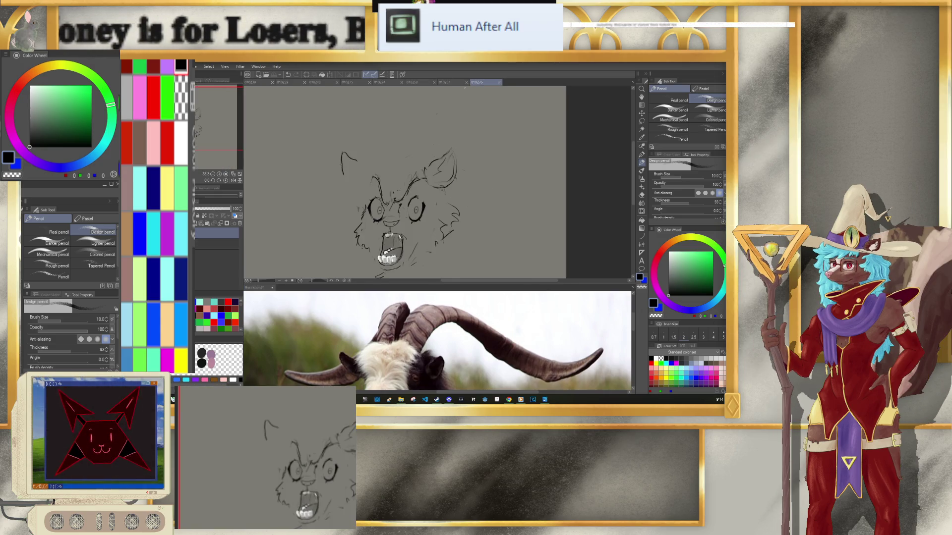
- Reduce the brush size to 8 and draw fuzzy fur along the top of the head
{"action": "scroll", "coordinate": [396, 229], "scroll_direction": "up", "scroll_amount": 1}
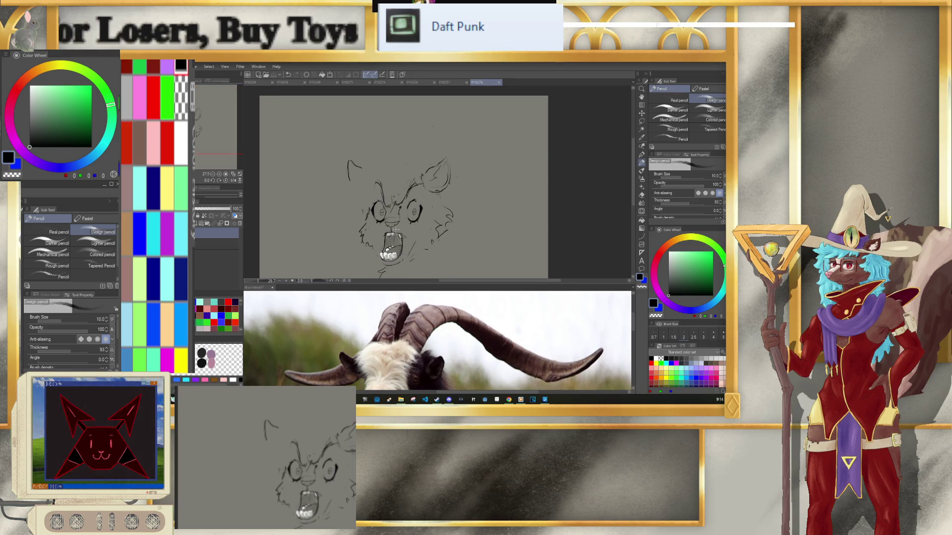
{"action": "scroll", "coordinate": [399, 233], "scroll_direction": "up", "scroll_amount": 1}
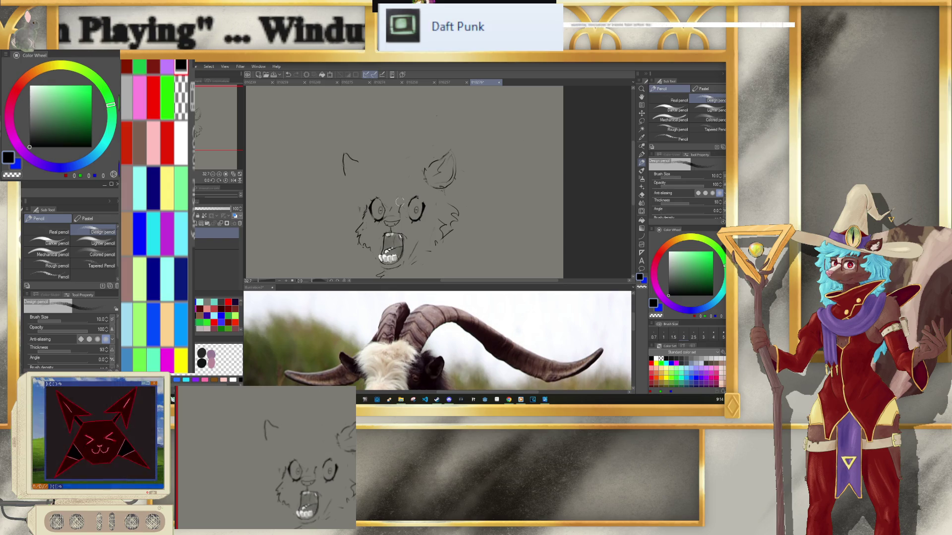
{"action": "key", "text": "bracketleft"}
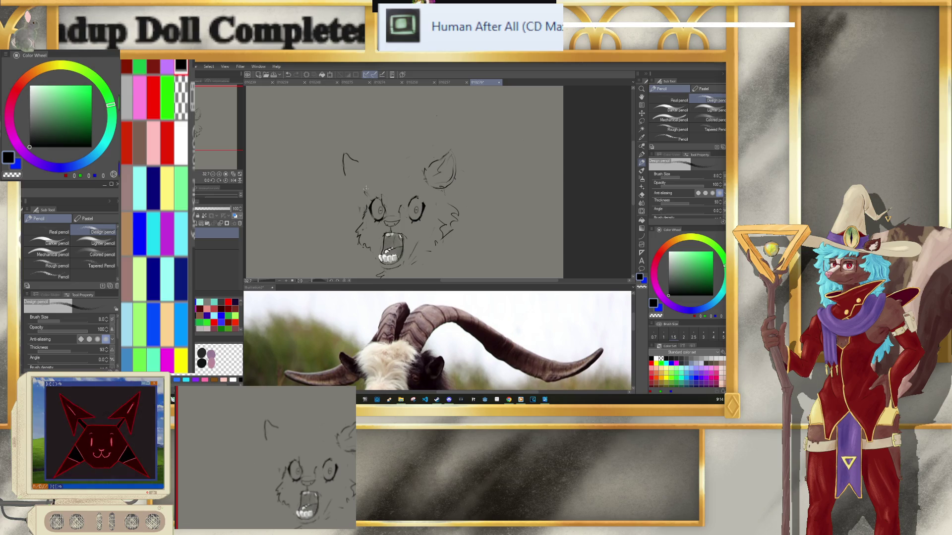
{"action": "left_click_drag", "start_coordinate": [366, 188], "coordinate": [409, 173]}
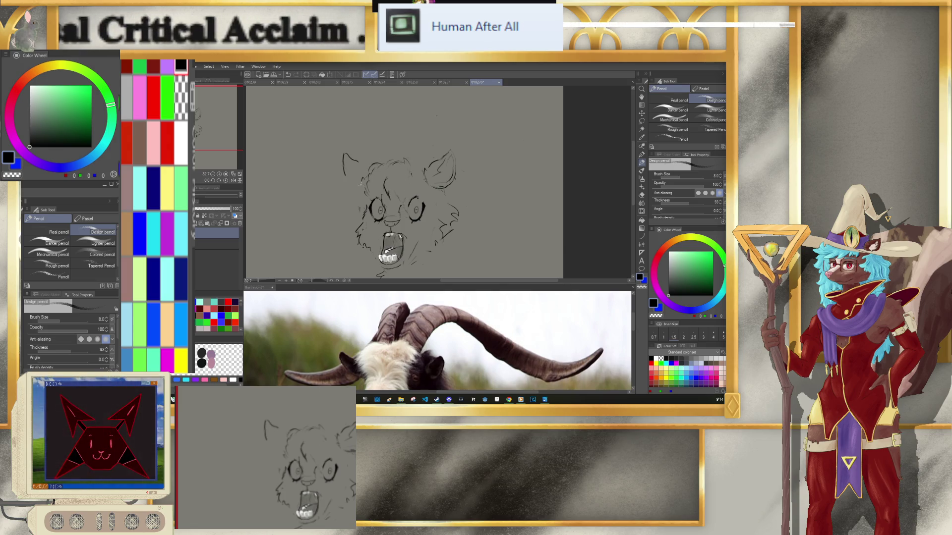
- With the pen, replace an undone stroke with small marks by the left eyebrow and eye
{"action": "key", "text": "p"}
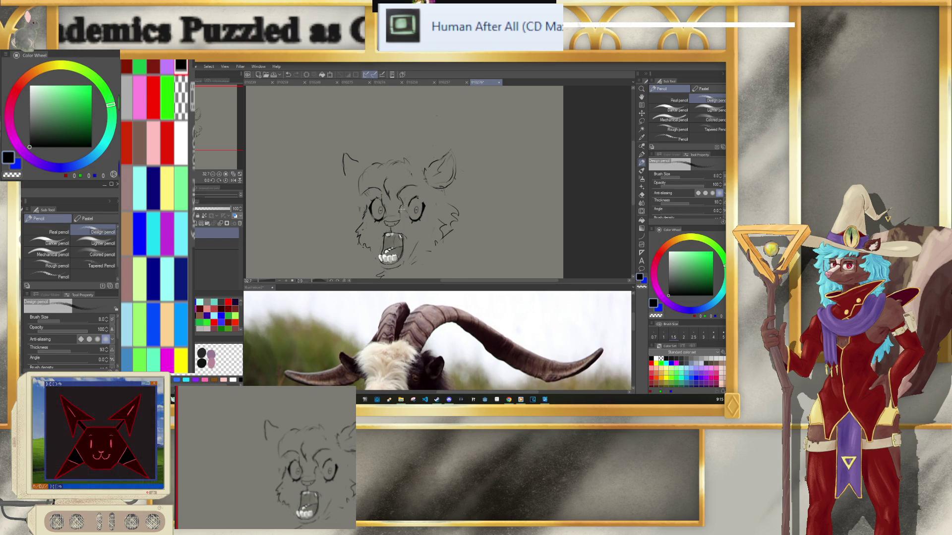
{"action": "key", "text": "p"}
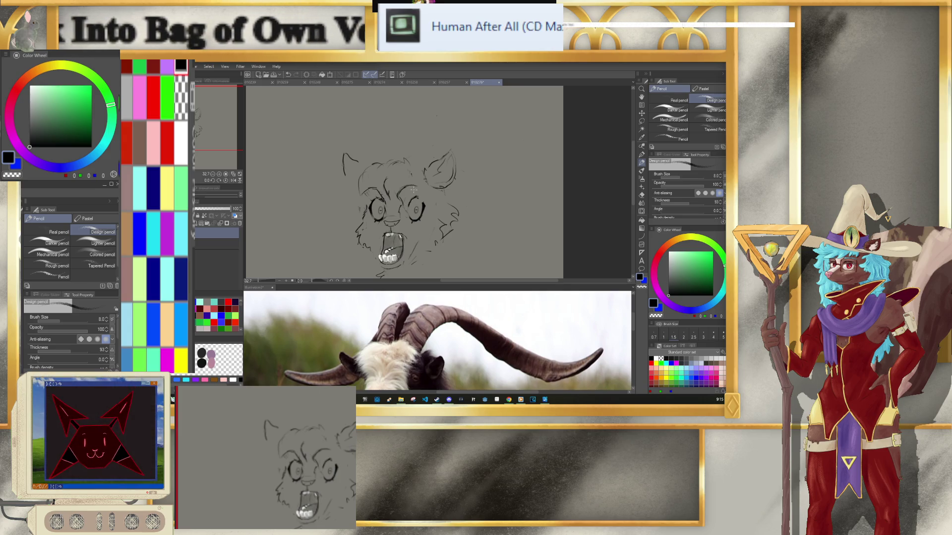
{"action": "key", "text": "ctrl+z"}
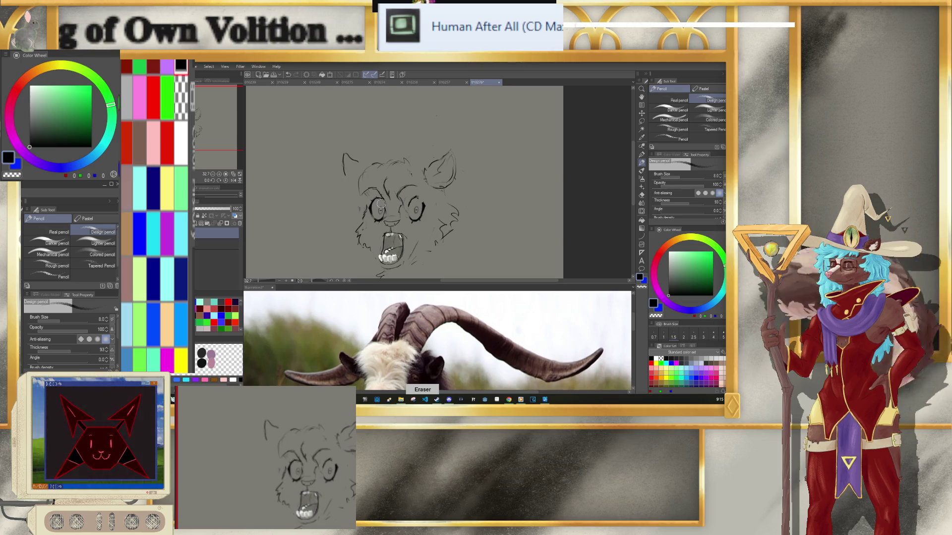
{"action": "left_click_drag", "start_coordinate": [372, 196], "coordinate": [379, 207]}
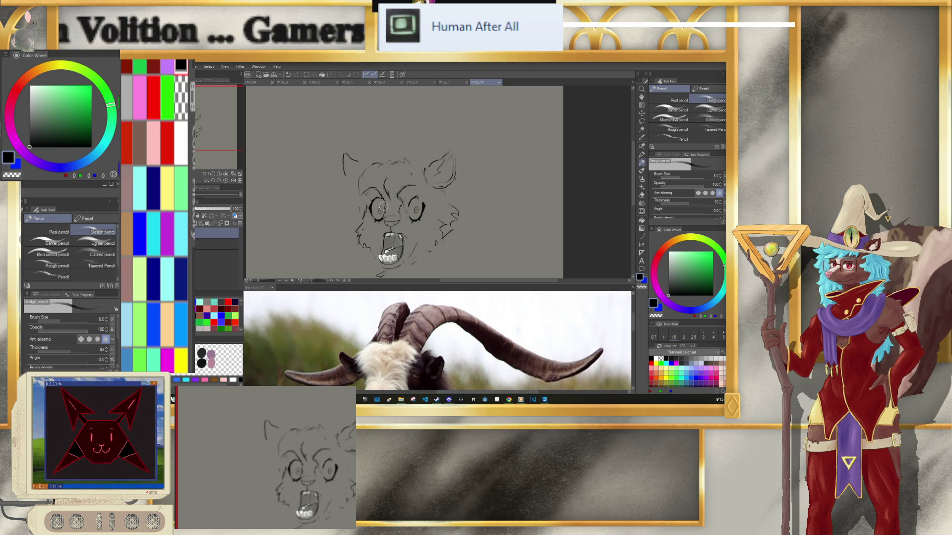
{"action": "left_click_drag", "start_coordinate": [383, 206], "coordinate": [386, 210]}
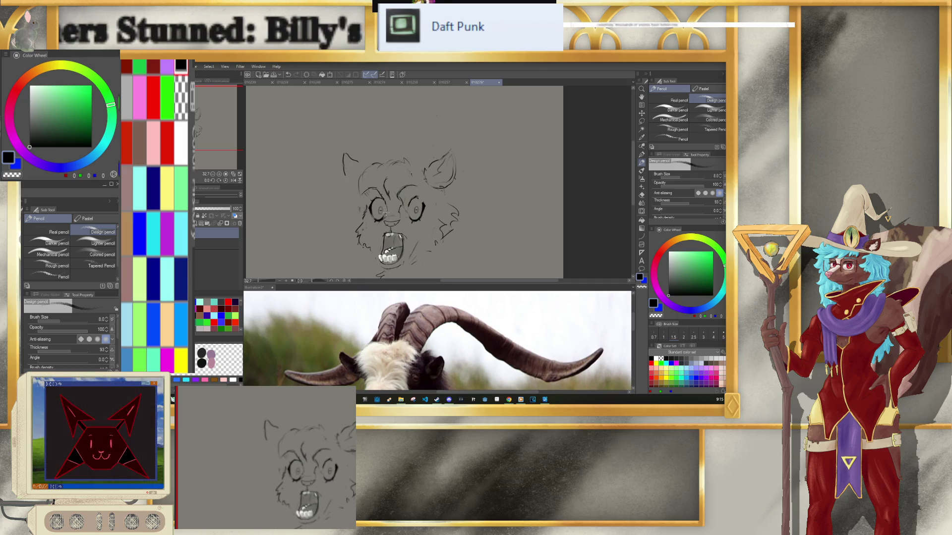
{"action": "left_click", "coordinate": [507, 349]}
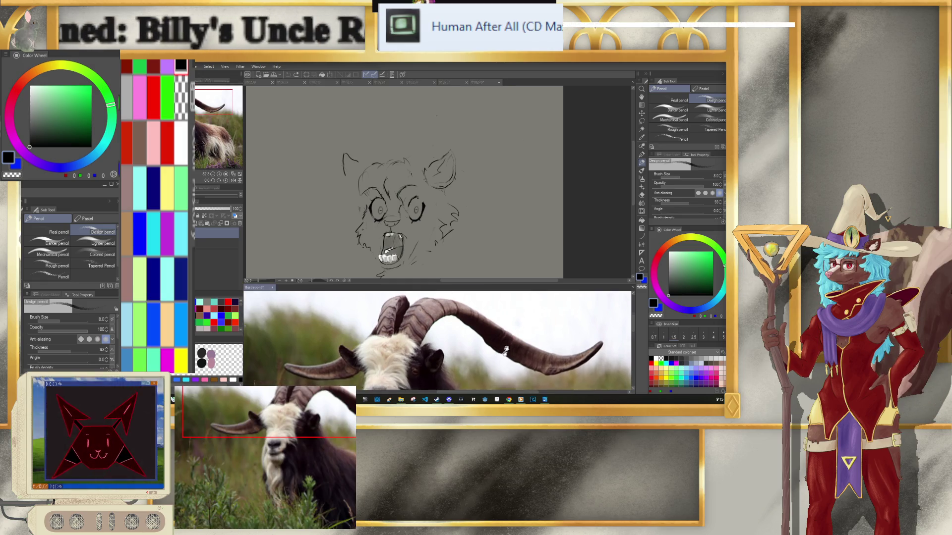
{"action": "left_click_drag", "start_coordinate": [506, 349], "coordinate": [514, 338]}
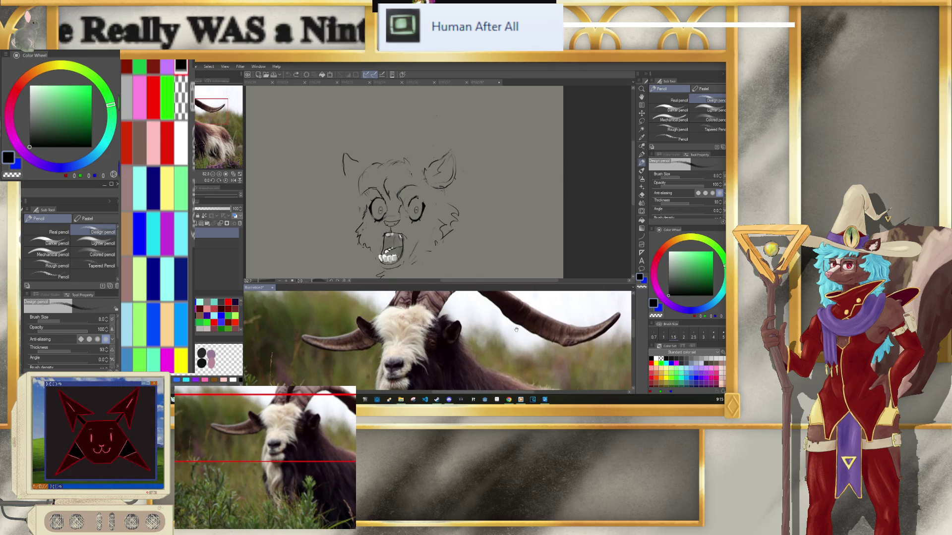
{"action": "mouse_move", "coordinate": [516, 332]}
{"action": "left_mouse_down"}
{"action": "mouse_move", "coordinate": [509, 365]}
{"action": "mouse_move", "coordinate": [506, 353]}
{"action": "left_mouse_up"}
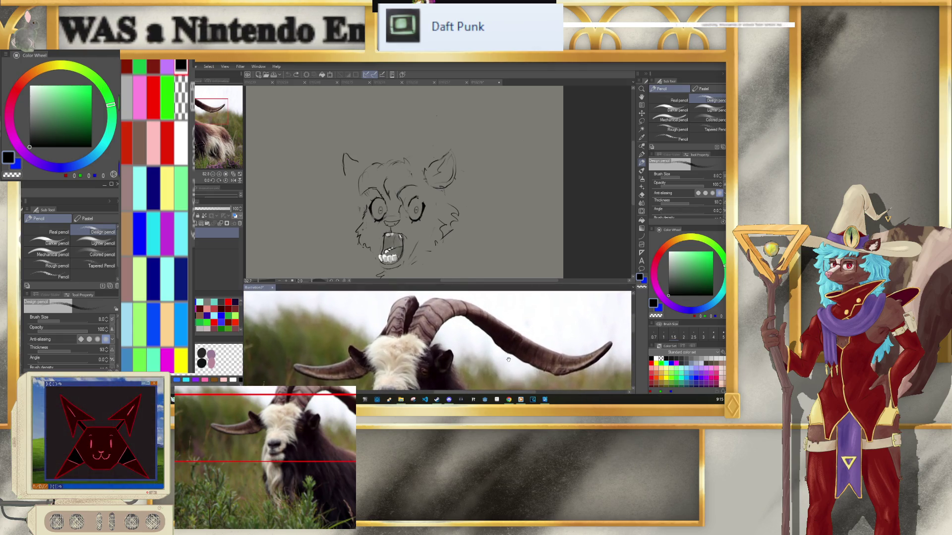
{"action": "left_click", "coordinate": [398, 229]}
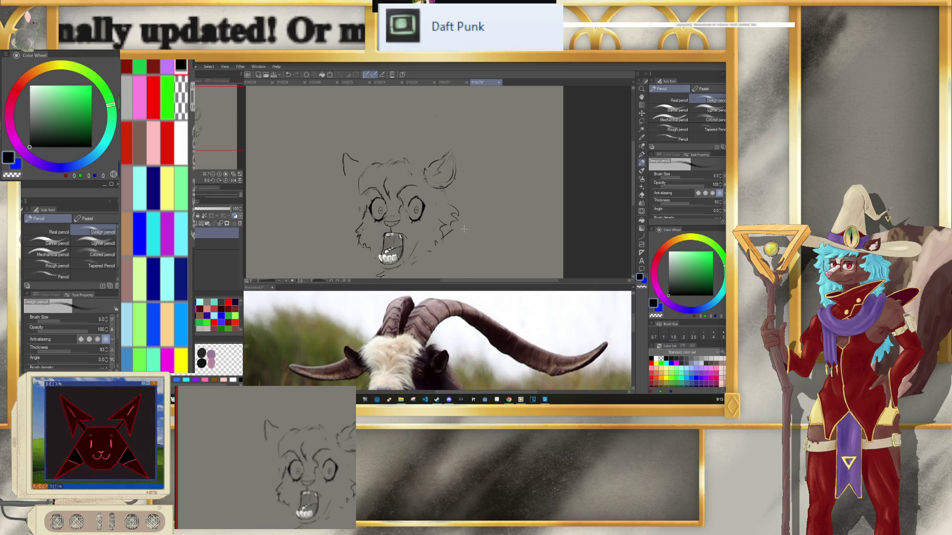
- Lasso the right ear, shrink it slightly and shift it a little left
{"action": "left_click", "coordinate": [27, 256]}
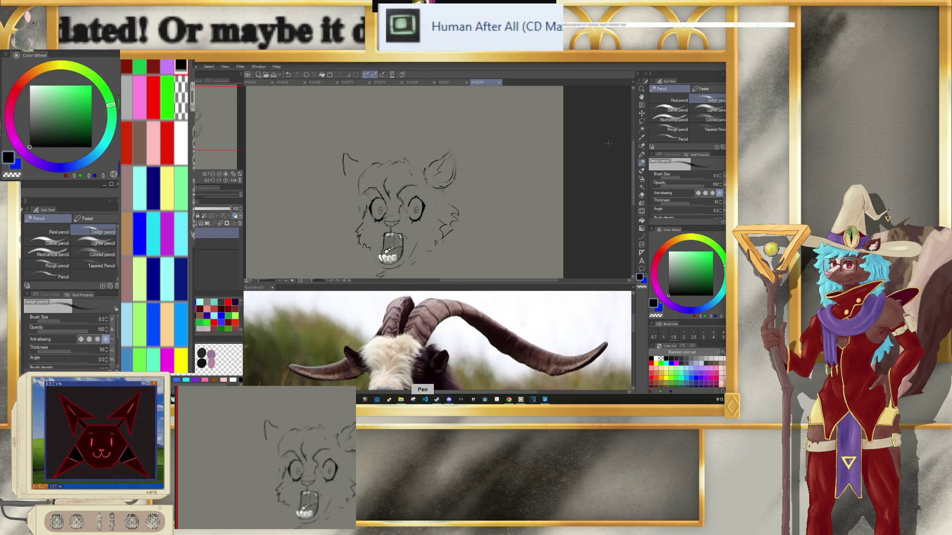
{"action": "key", "text": "m"}
{"action": "left_click_drag", "start_coordinate": [425, 189], "coordinate": [445, 137]}
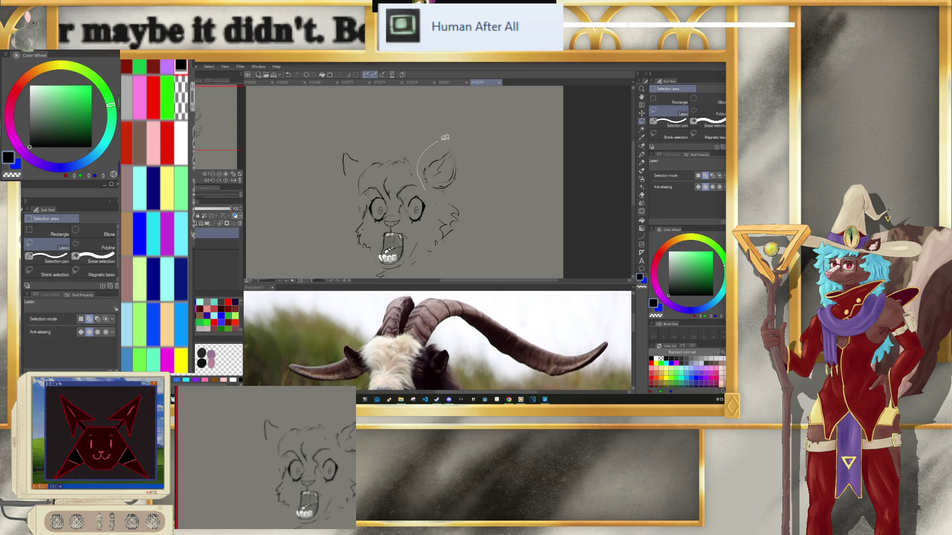
{"action": "left_click_drag", "start_coordinate": [467, 176], "coordinate": [432, 188]}
{"action": "key", "text": "ctrl+t"}
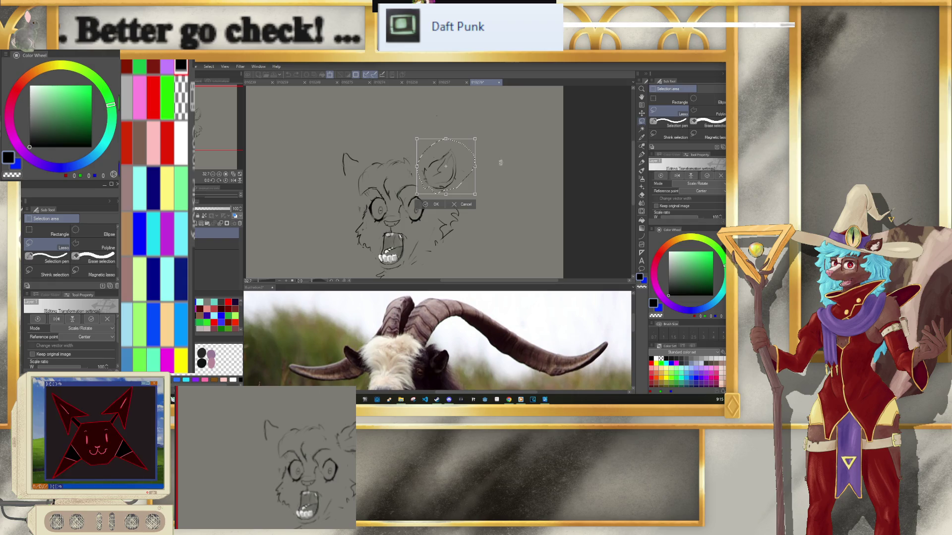
{"action": "left_click_drag", "start_coordinate": [473, 139], "coordinate": [484, 140]}
{"action": "left_click_drag", "start_coordinate": [456, 181], "coordinate": [451, 180]}
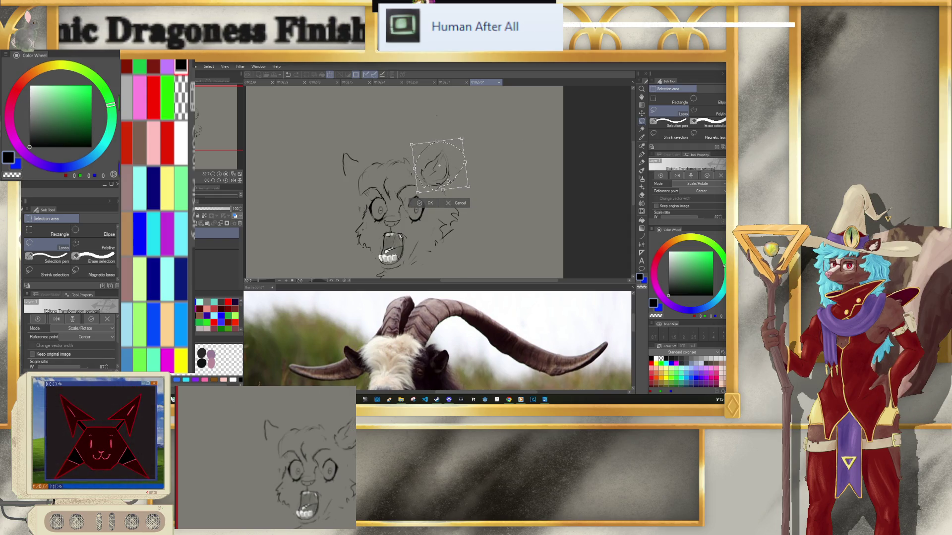
{"action": "left_click", "coordinate": [428, 204]}
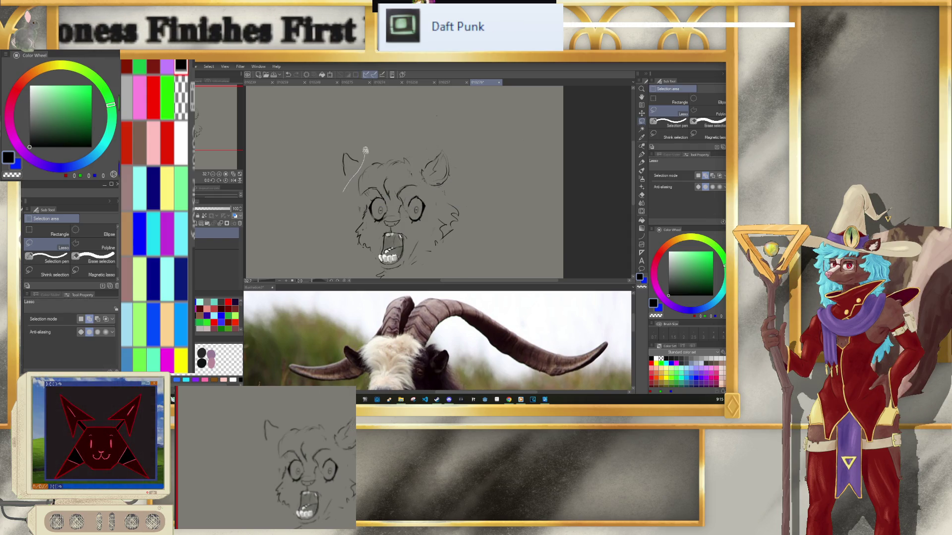
- Lasso the left ear, shrink it to 95%, tilt it outward and move it down
{"action": "left_click_drag", "start_coordinate": [365, 151], "coordinate": [364, 146]}
{"action": "key", "text": "ctrl+t"}
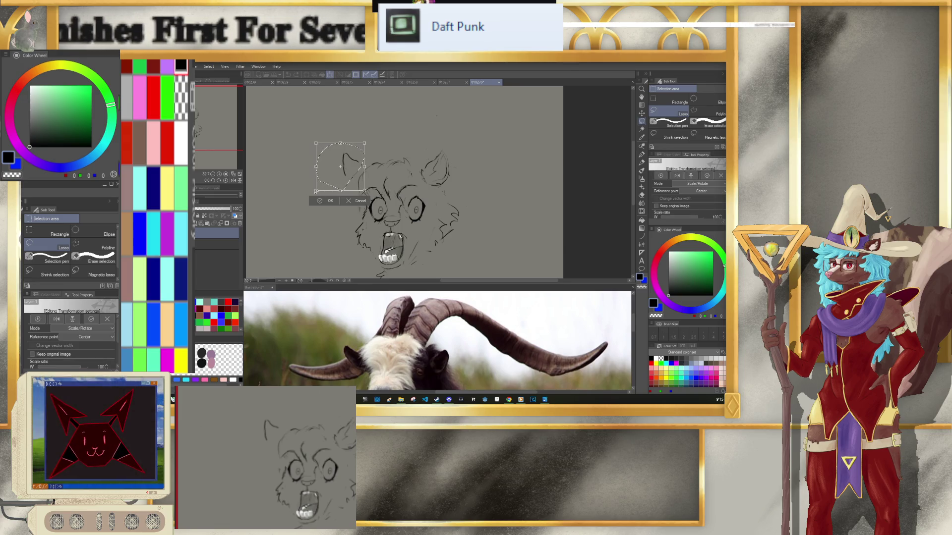
{"action": "left_click_drag", "start_coordinate": [316, 190], "coordinate": [318, 183]}
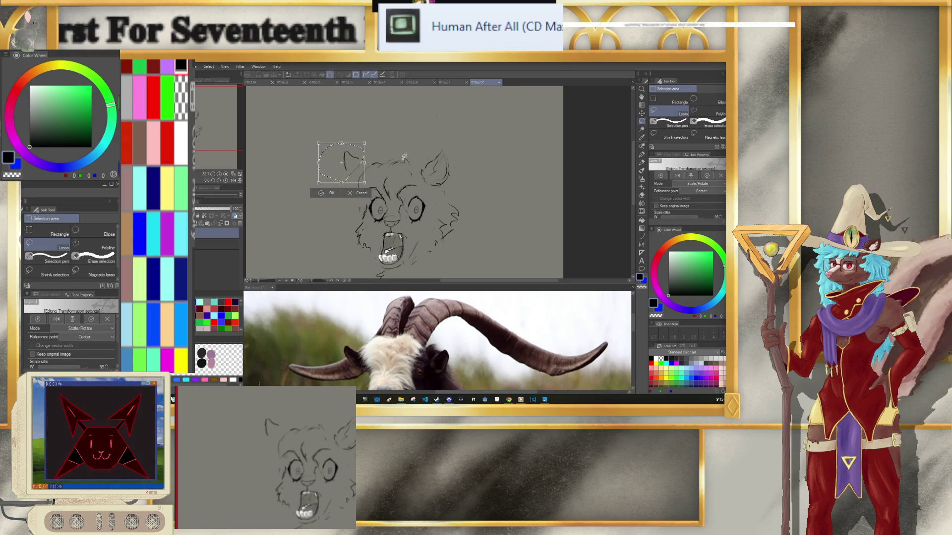
{"action": "left_click_drag", "start_coordinate": [404, 157], "coordinate": [350, 189]}
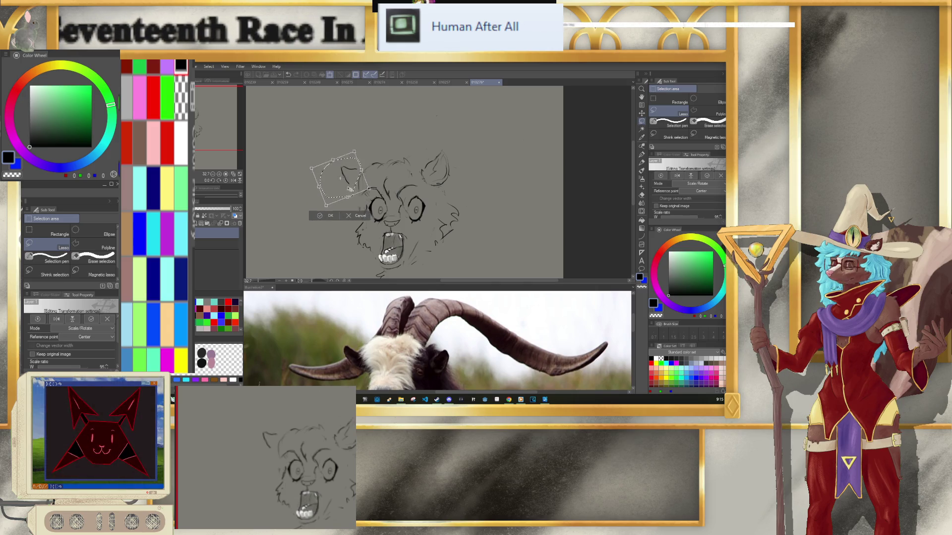
{"action": "key", "text": "Return"}
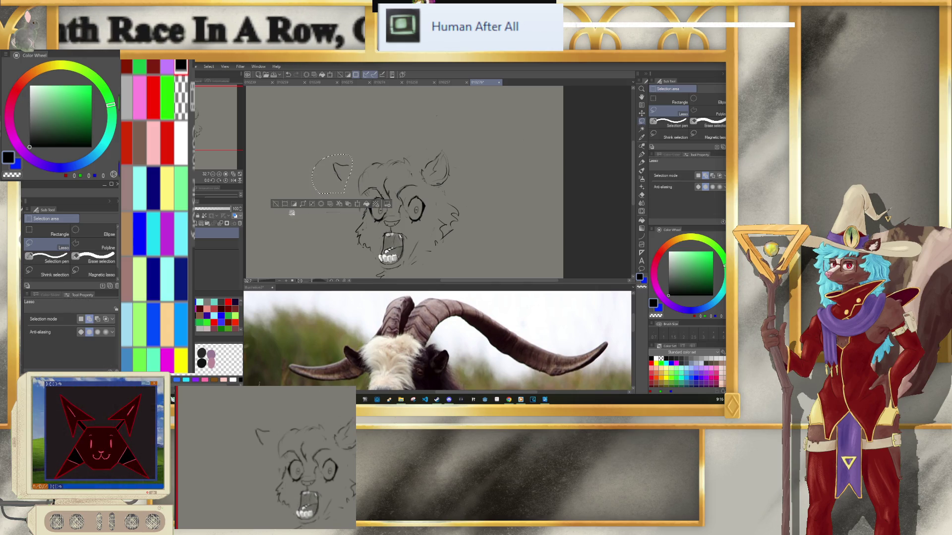
- Connect the left ear to the head, erase stray upper-right lines, and redraw the top curve
{"action": "key", "text": "p"}
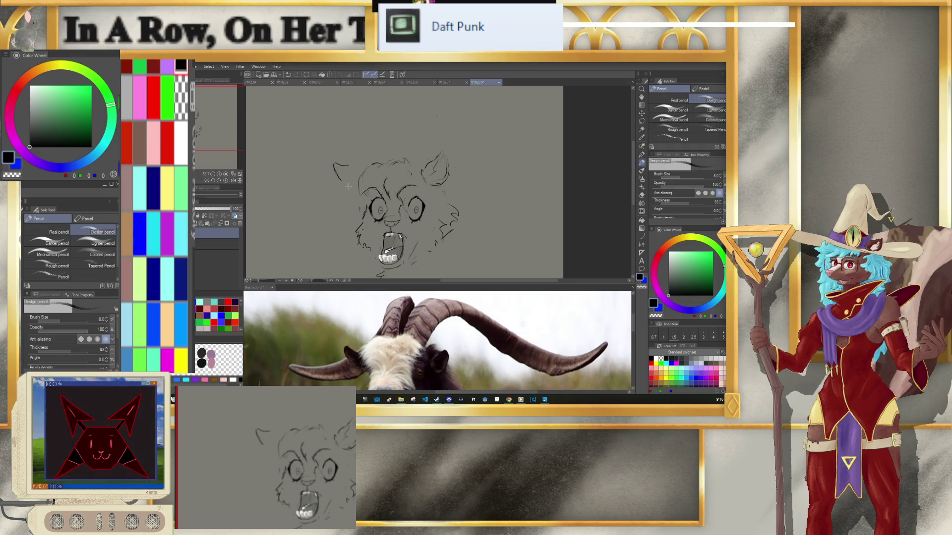
{"action": "left_click_drag", "start_coordinate": [341, 180], "coordinate": [358, 187]}
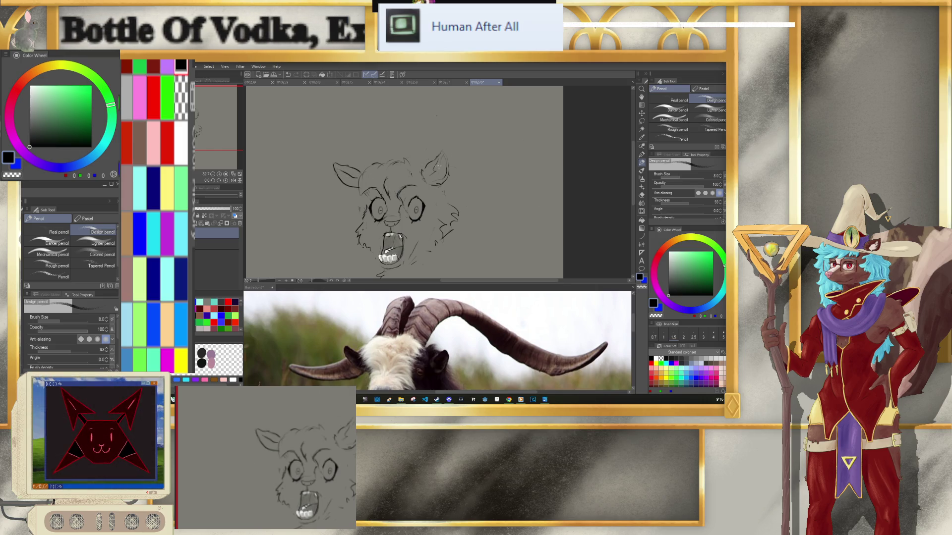
{"action": "key", "text": "e"}
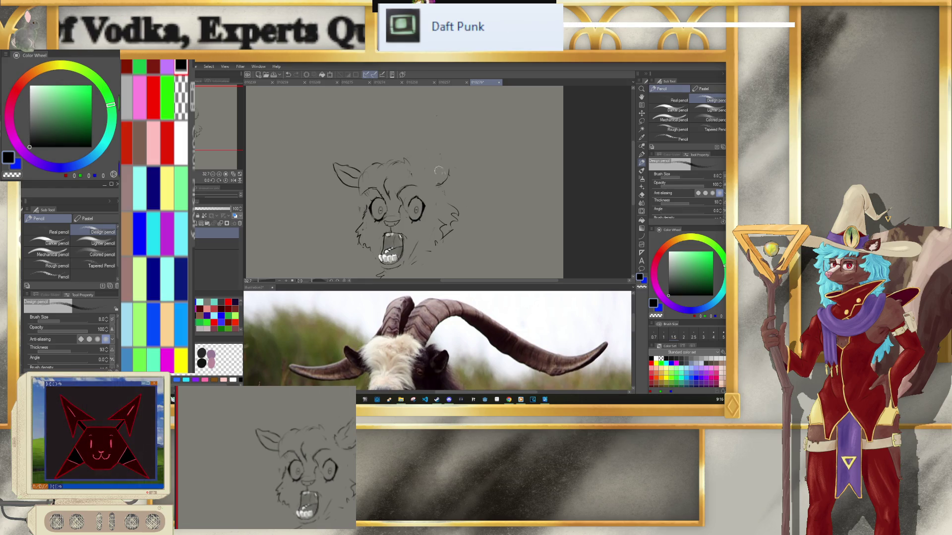
{"action": "left_click_drag", "start_coordinate": [438, 171], "coordinate": [431, 189]}
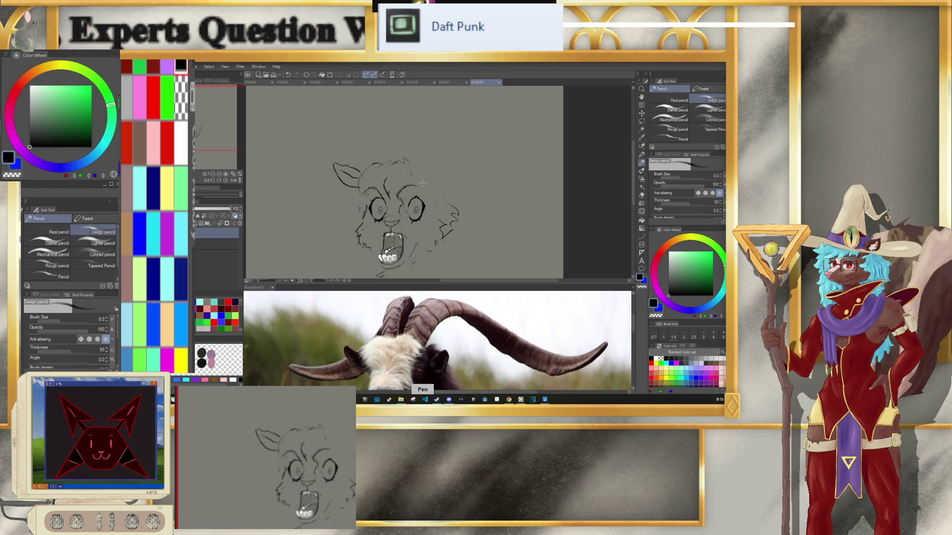
{"action": "left_click_drag", "start_coordinate": [423, 180], "coordinate": [431, 164]}
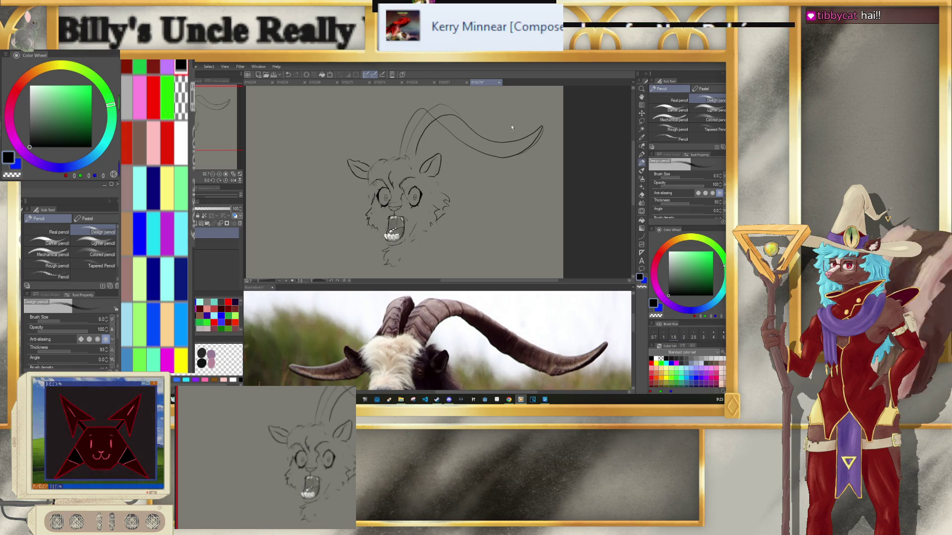
- Scroll the view over the goat head sketch and its long sweeping horns
{"action": "scroll", "coordinate": [449, 135], "scroll_direction": "up", "scroll_amount": 1}
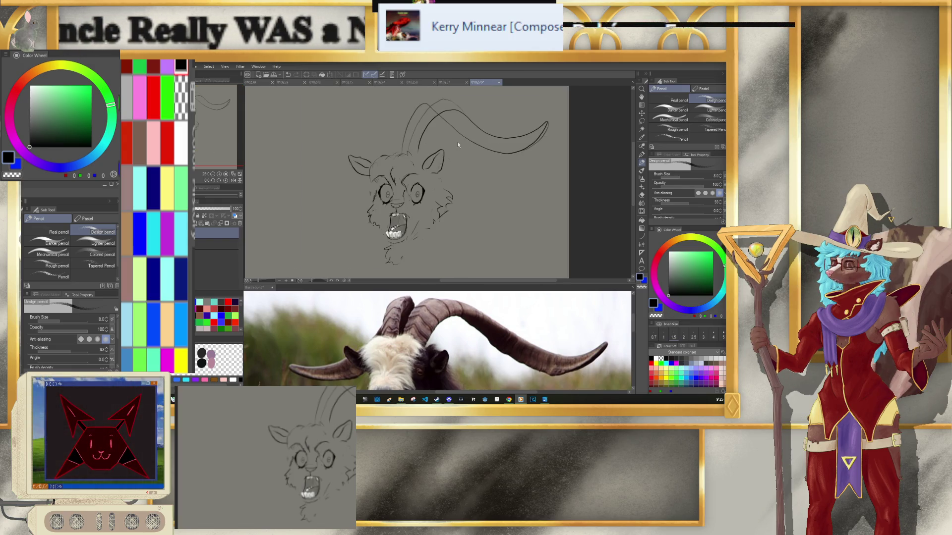
- Lasso the long right horn, shift it slightly right and down, and tilt it clockwise
{"action": "key", "text": "m"}
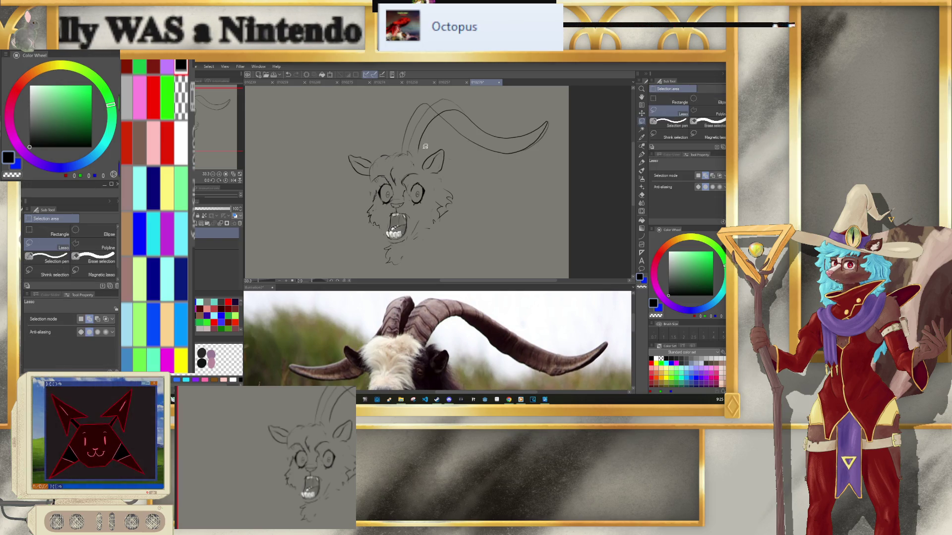
{"action": "left_click_drag", "start_coordinate": [420, 153], "coordinate": [406, 149]}
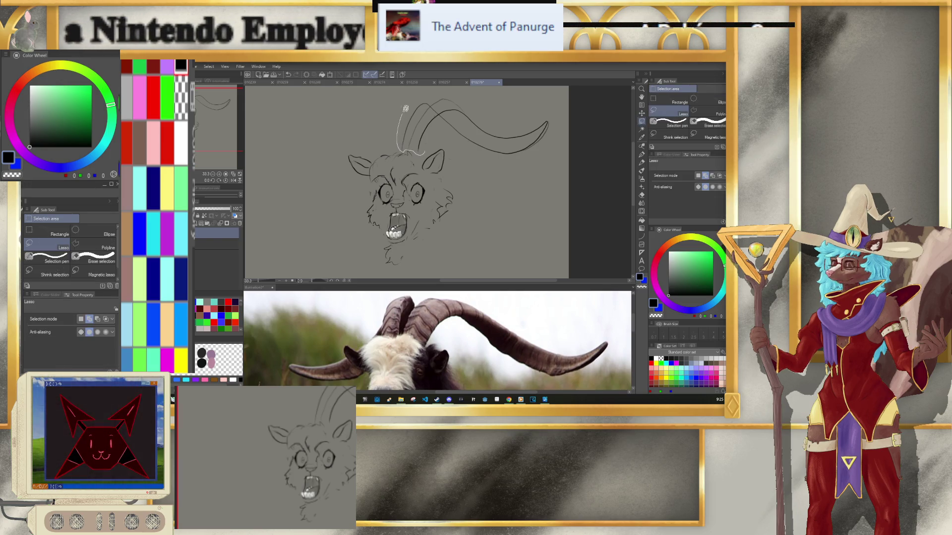
{"action": "left_click_drag", "start_coordinate": [490, 91], "coordinate": [437, 153]}
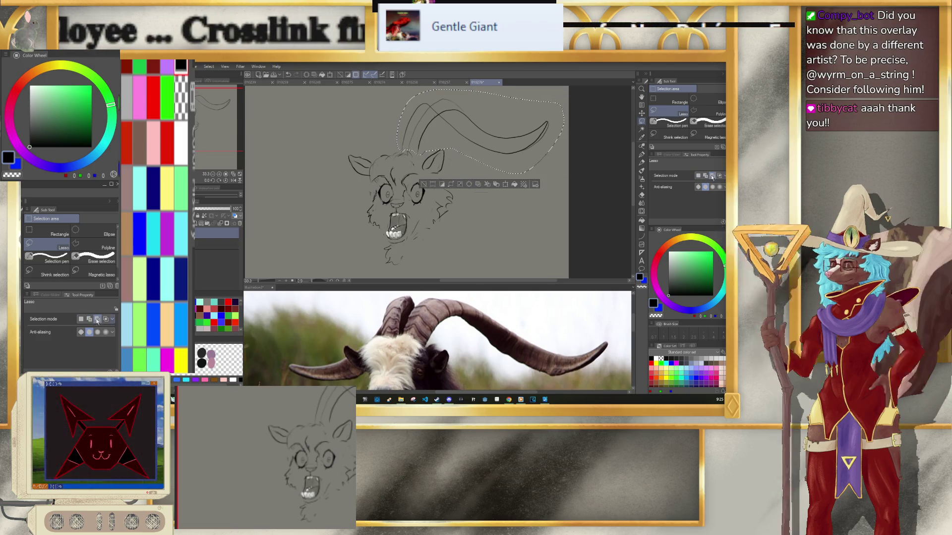
{"action": "left_click", "coordinate": [505, 184]}
{"action": "left_click_drag", "start_coordinate": [494, 163], "coordinate": [492, 164]}
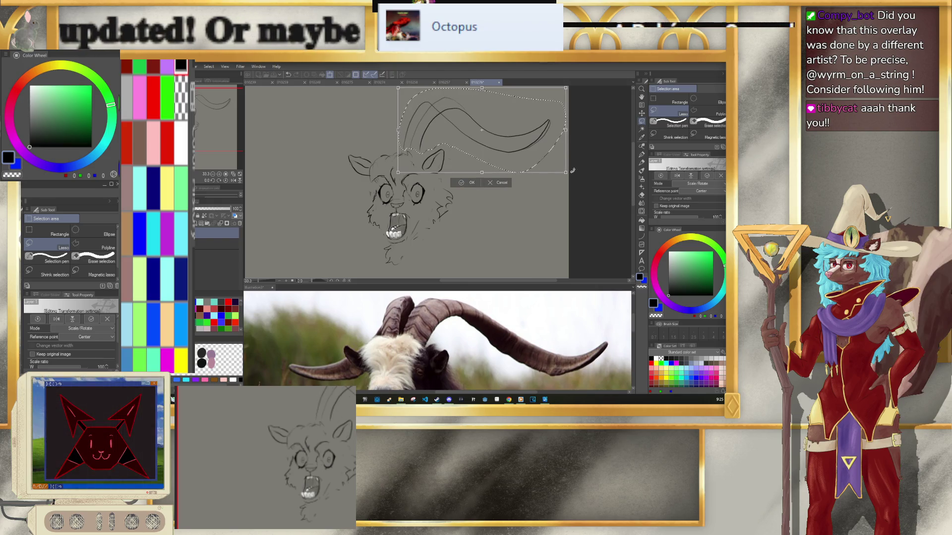
{"action": "left_click_drag", "start_coordinate": [566, 130], "coordinate": [515, 173]}
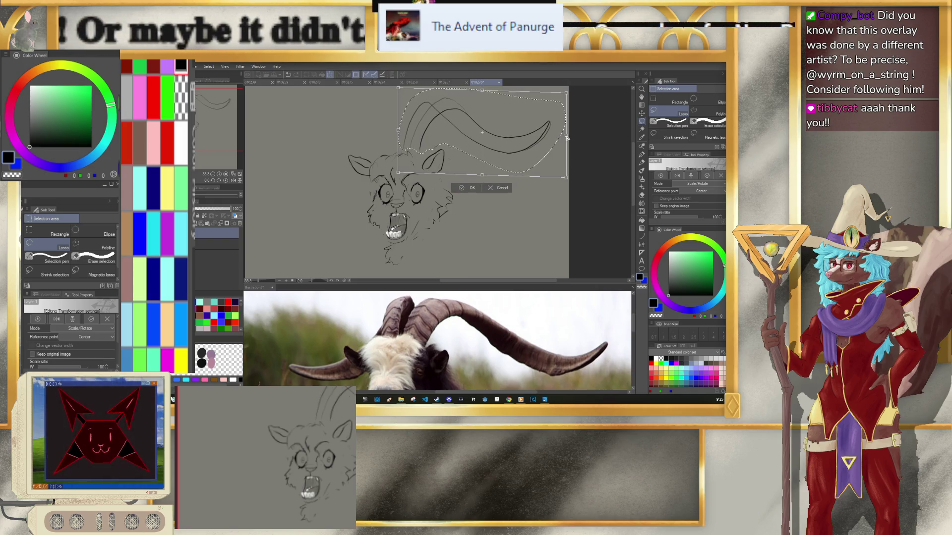
{"action": "left_click", "coordinate": [469, 189]}
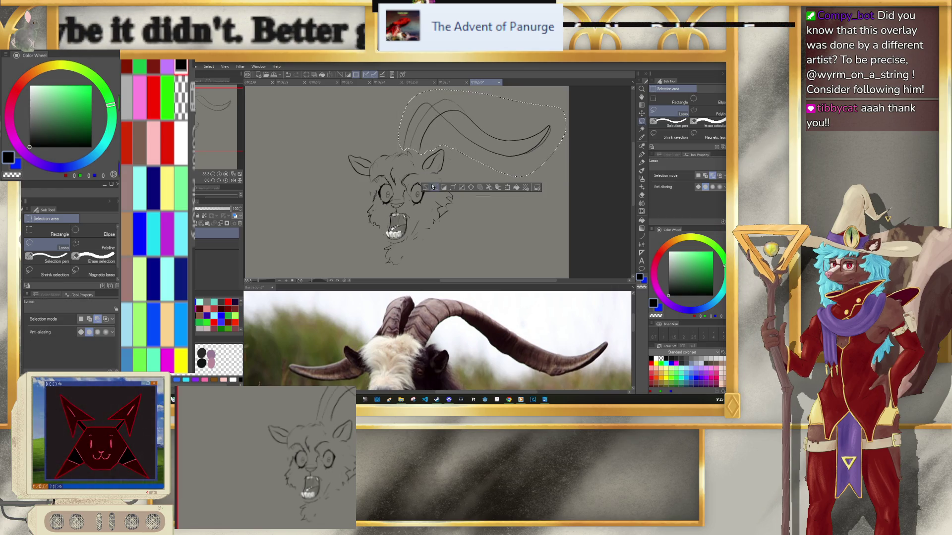
{"action": "key", "text": "ctrl+d"}
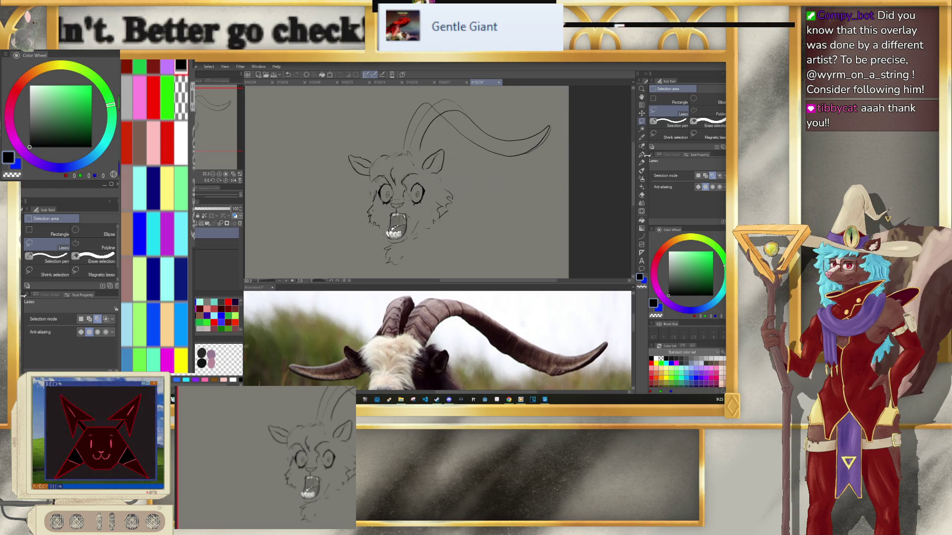
{"action": "left_click", "coordinate": [642, 163]}
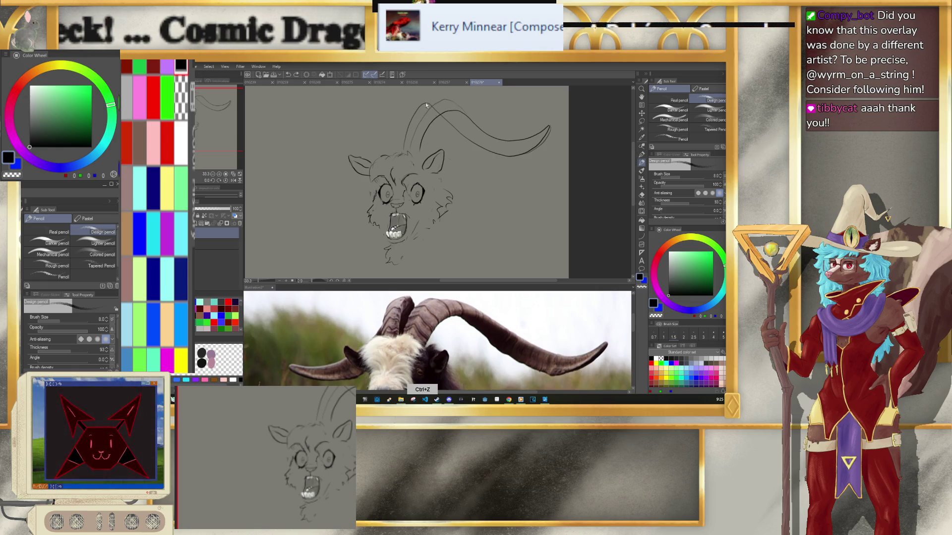
- Erase with a smaller eraser, then redraw ridge lines across the long horn with the pen
{"action": "key", "text": "e"}
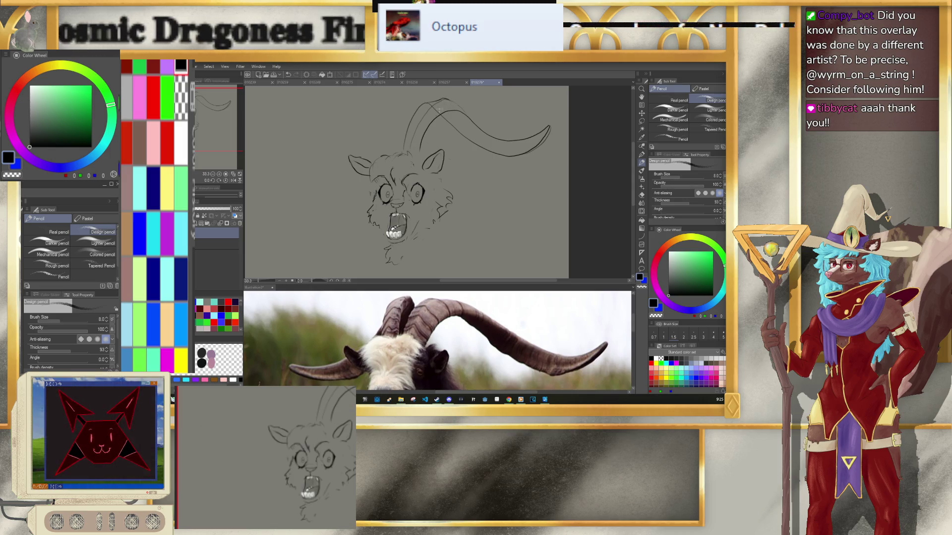
{"action": "key", "text": "bracketleft"}
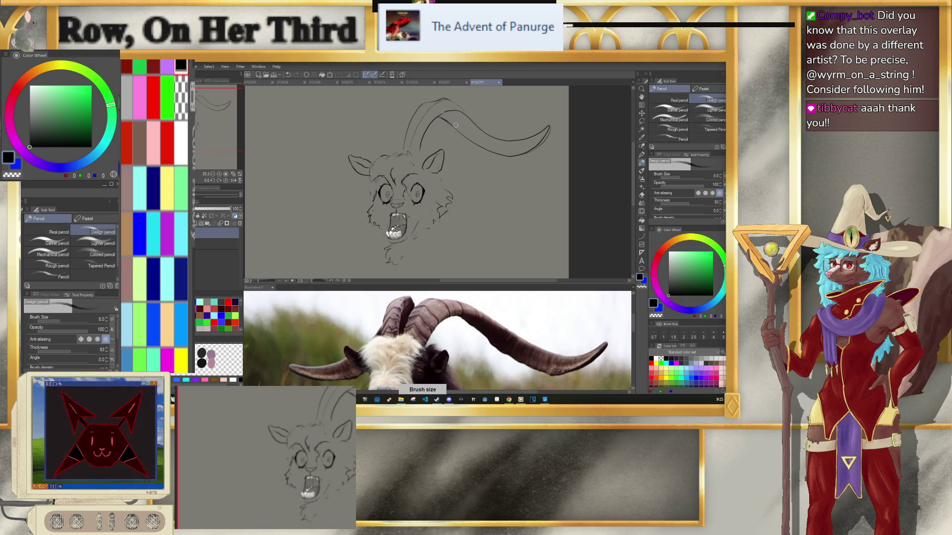
{"action": "key", "text": "p"}
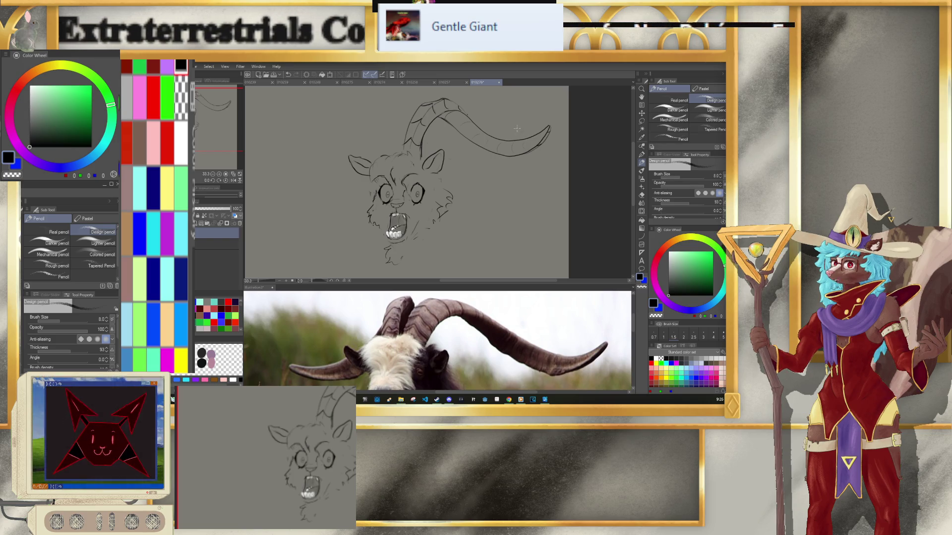
{"action": "scroll", "coordinate": [438, 163], "scroll_direction": "up", "scroll_amount": 2}
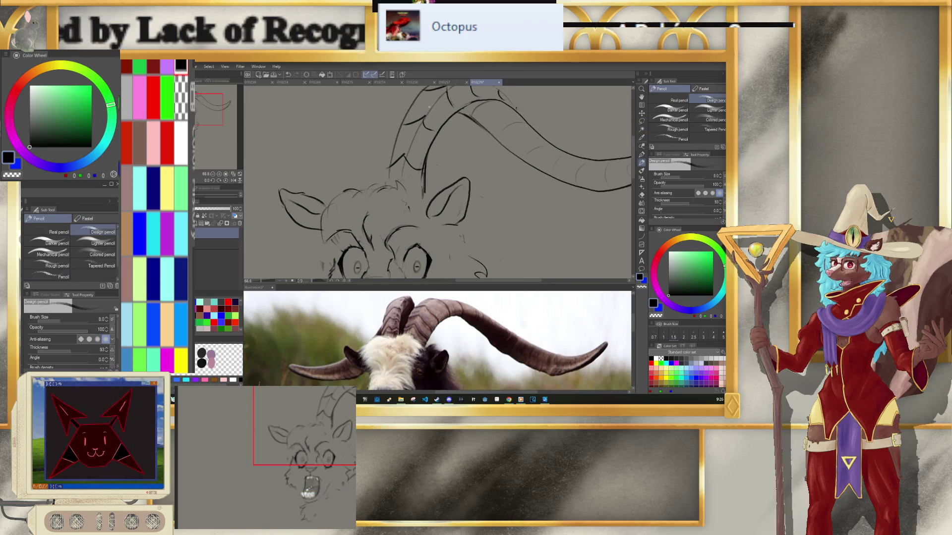
- Redraw the angry brows, face lines and horn ridges, undoing two unwanted strokes
{"action": "scroll", "coordinate": [412, 129], "scroll_direction": "down", "scroll_amount": 2}
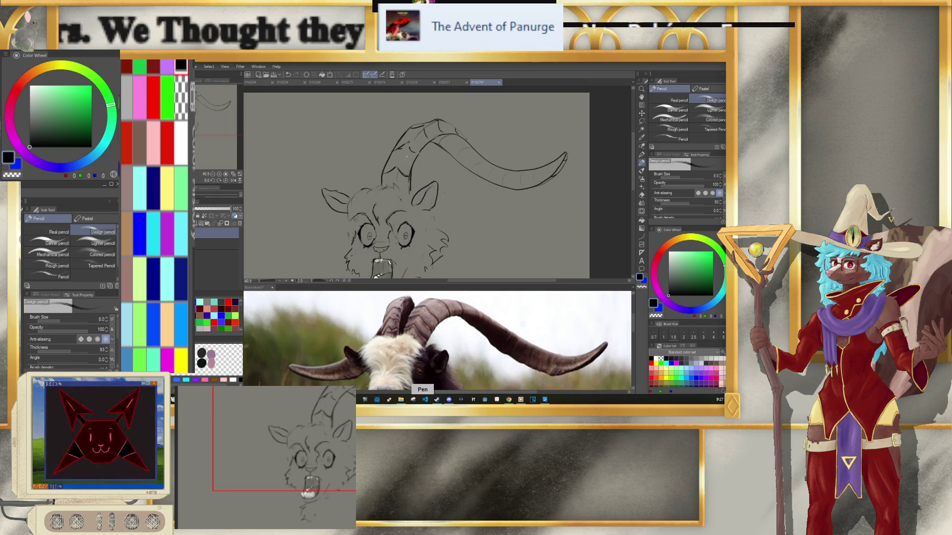
{"action": "key", "text": "ctrl+z"}
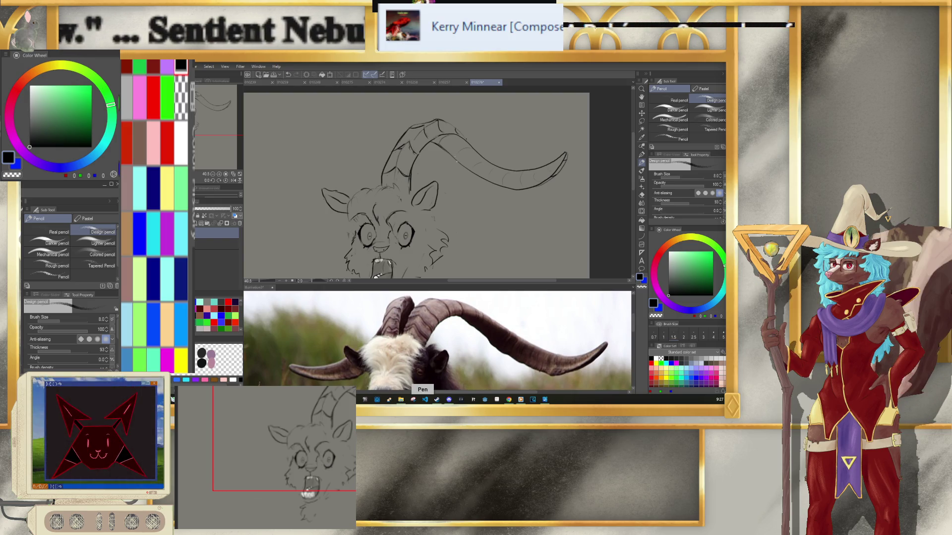
{"action": "scroll", "coordinate": [495, 199], "scroll_direction": "down", "scroll_amount": 2}
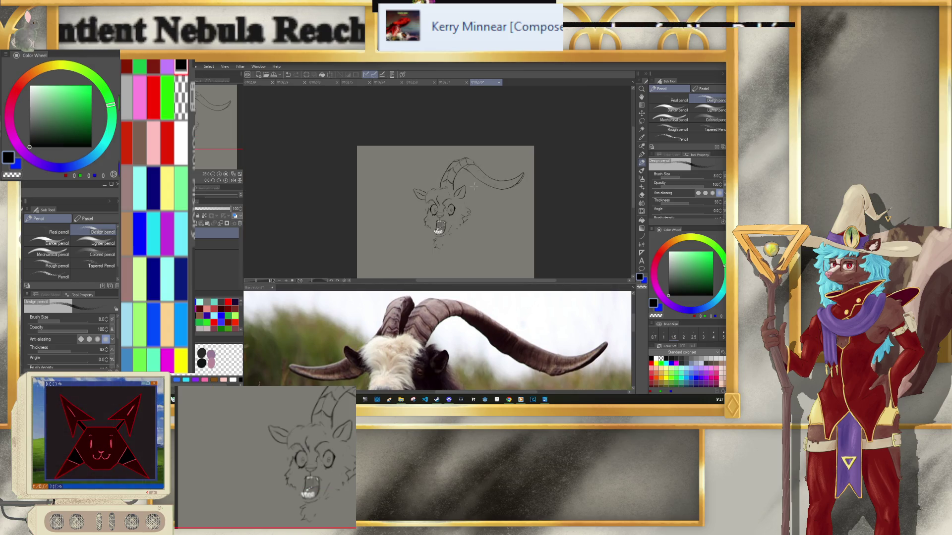
{"action": "scroll", "coordinate": [469, 175], "scroll_direction": "up", "scroll_amount": 3}
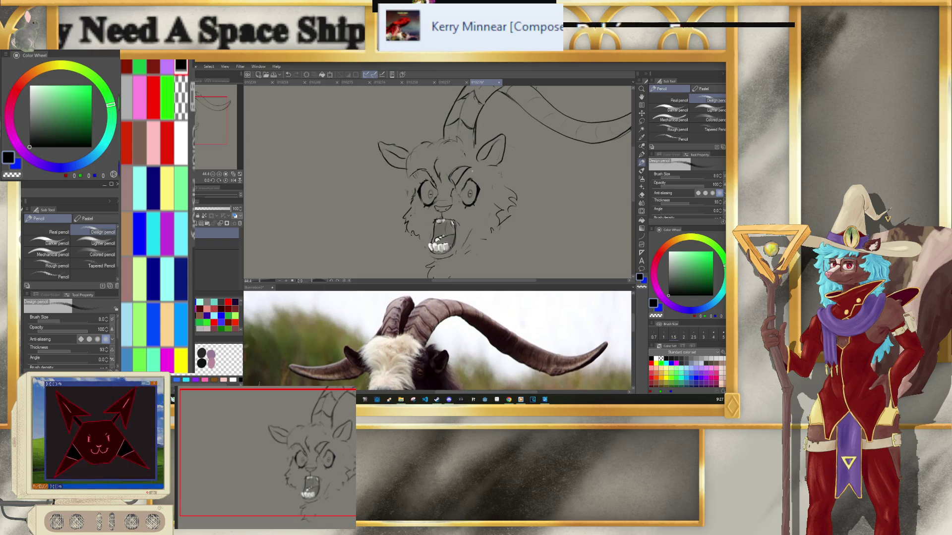
{"action": "key", "text": "ctrl+z"}
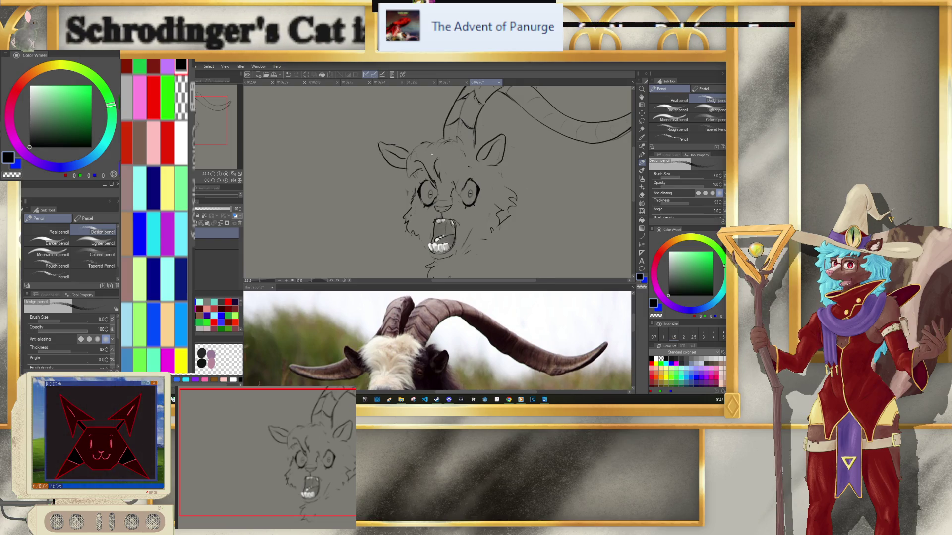
{"action": "scroll", "coordinate": [432, 154], "scroll_direction": "down", "scroll_amount": 2}
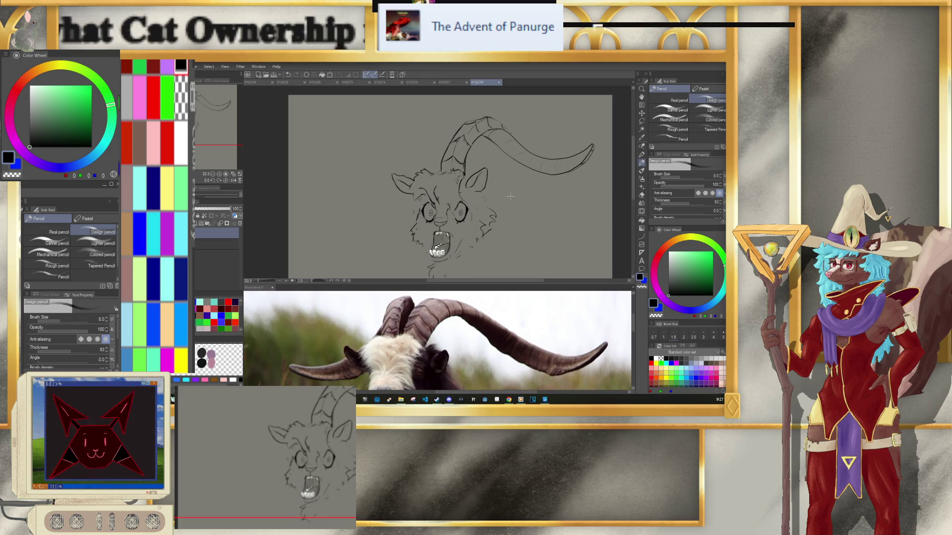
- Add fur strokes on the neck and chest and redraw a small stroke by the eye
{"action": "scroll", "coordinate": [567, 332], "scroll_direction": "up", "scroll_amount": 4}
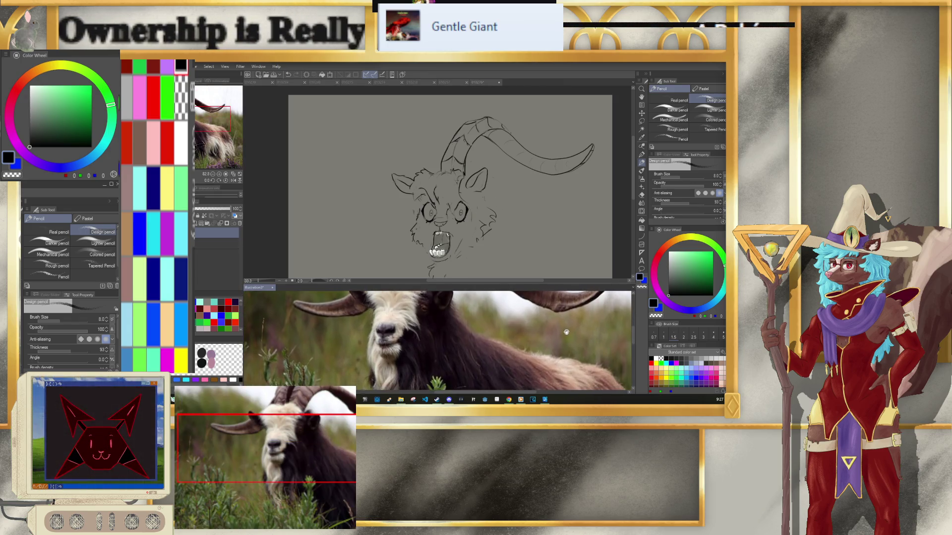
{"action": "left_click", "coordinate": [458, 236]}
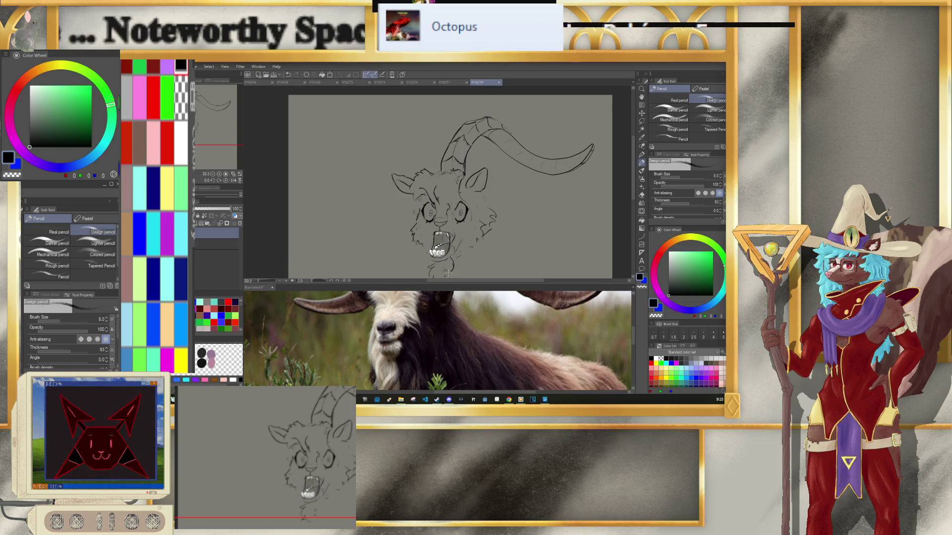
{"action": "left_click_drag", "start_coordinate": [448, 272], "coordinate": [469, 248]}
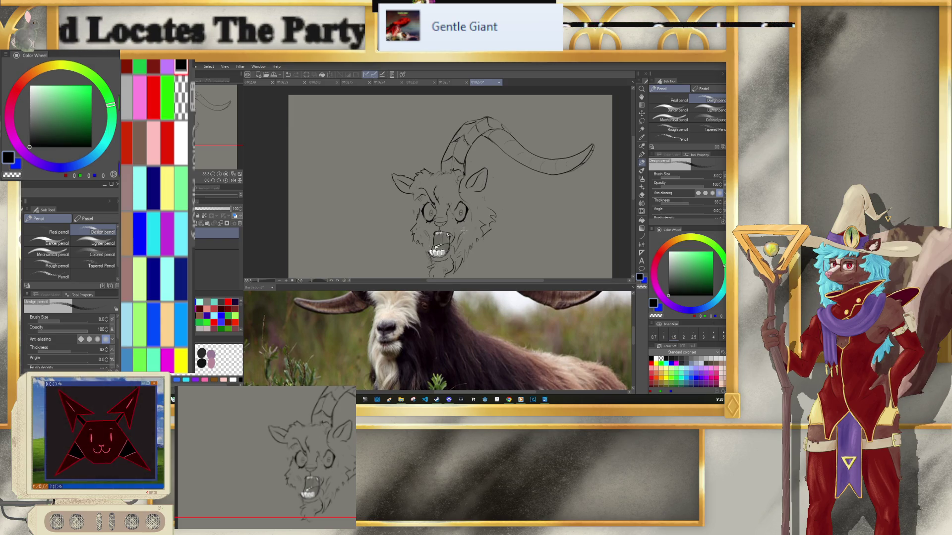
{"action": "key", "text": "ctrl+z"}
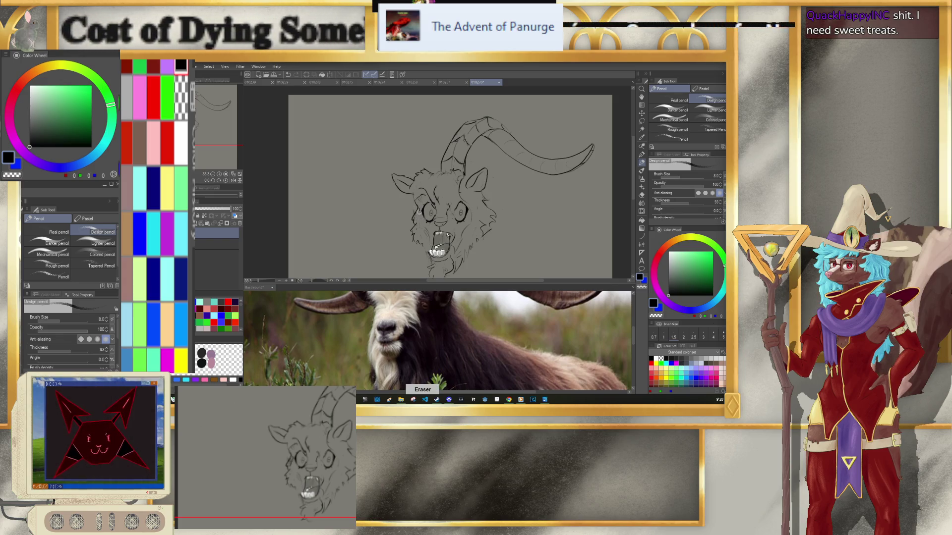
{"action": "key", "text": "ctrl+alt+z"}
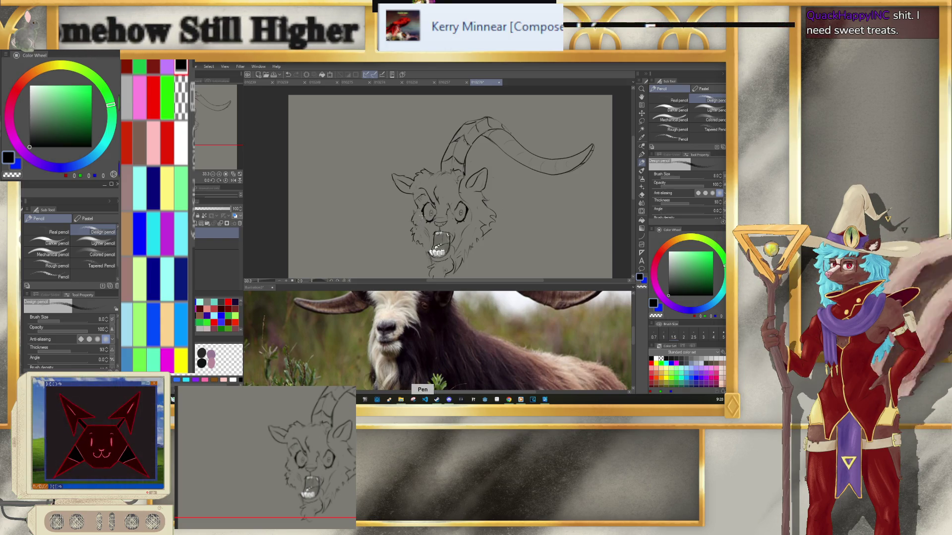
{"action": "left_click_drag", "start_coordinate": [419, 210], "coordinate": [422, 214]}
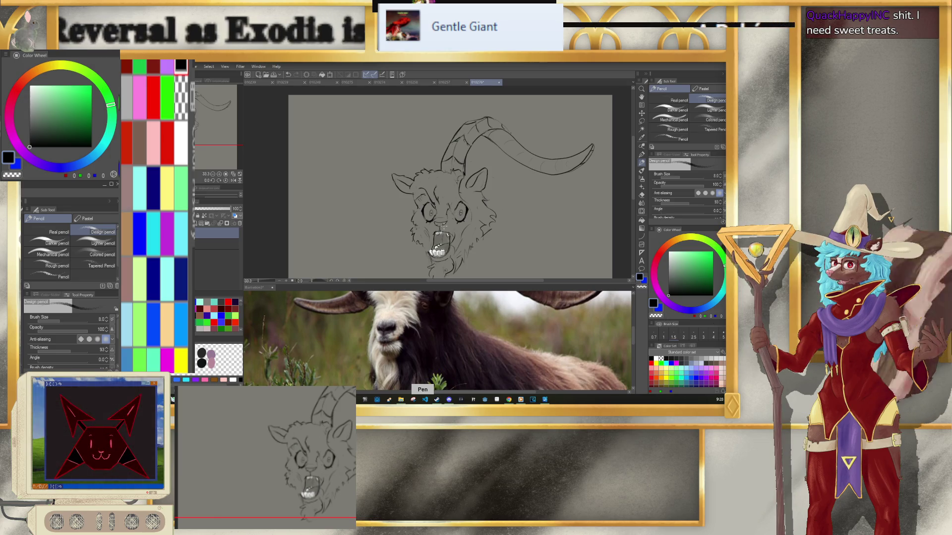
{"action": "key", "text": "e"}
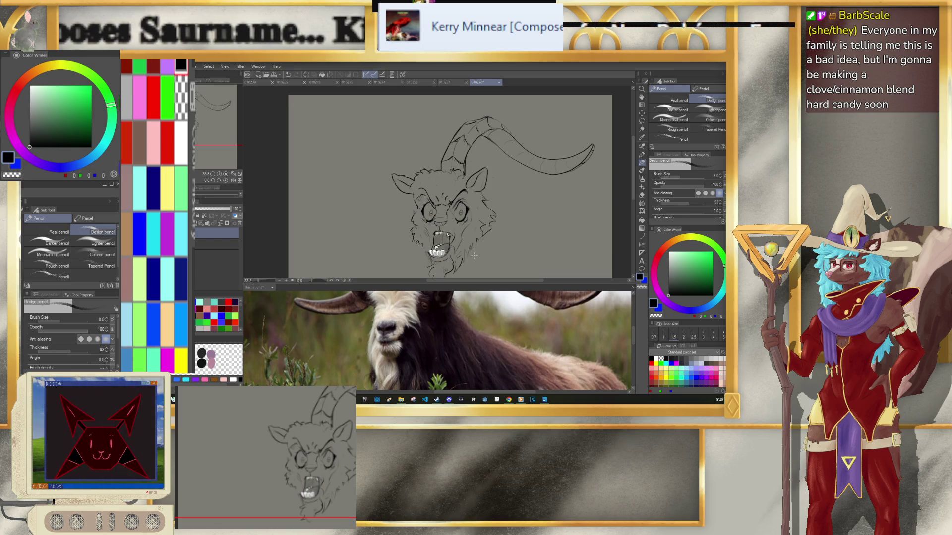
{"action": "key", "text": "p"}
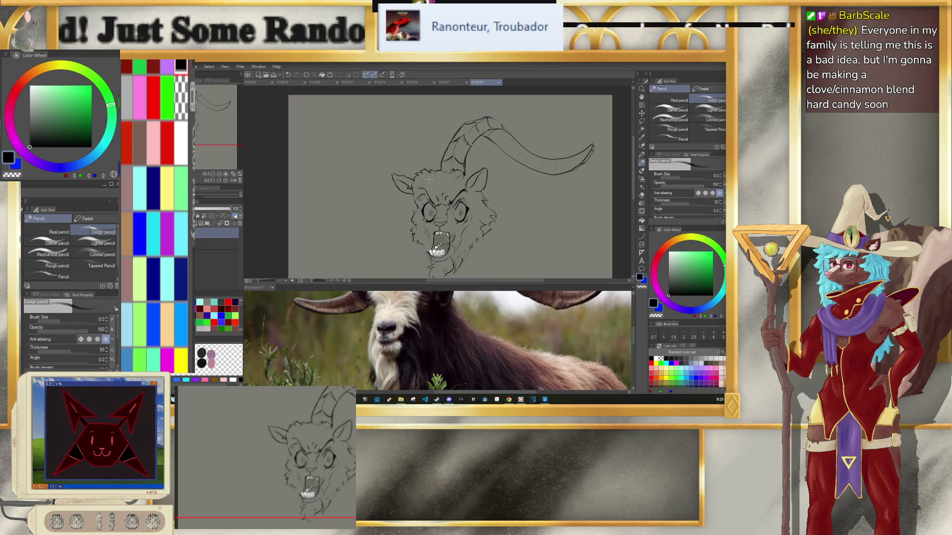
- Lasso the long right horn, skew its top edge and nudge it slightly up and right
{"action": "left_click_drag", "start_coordinate": [490, 305], "coordinate": [493, 355]}
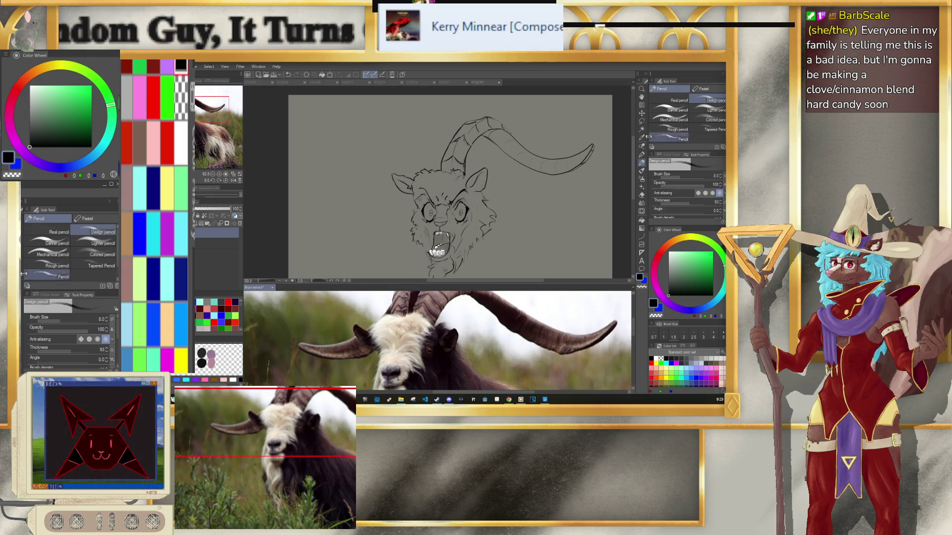
{"action": "left_click", "coordinate": [641, 121]}
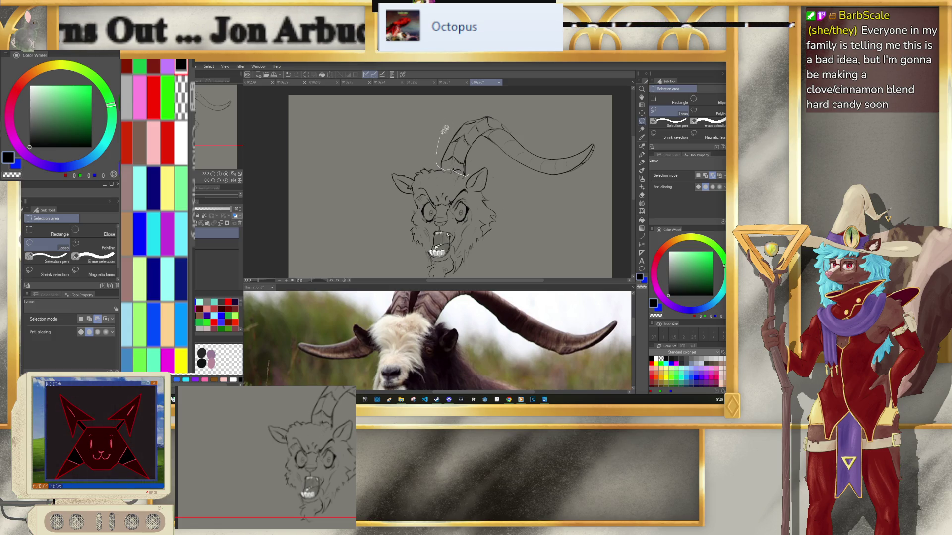
{"action": "left_click_drag", "start_coordinate": [444, 129], "coordinate": [475, 167]}
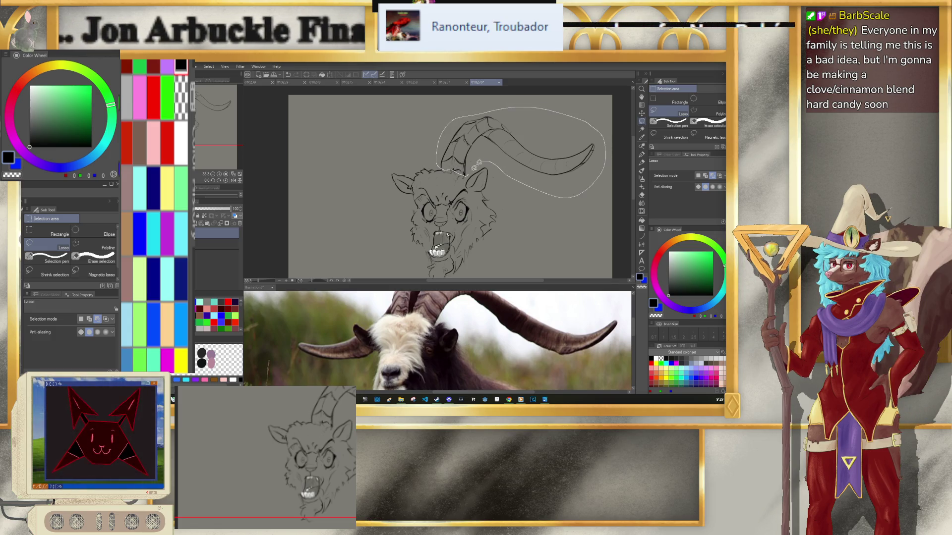
{"action": "key", "text": "ctrl+t"}
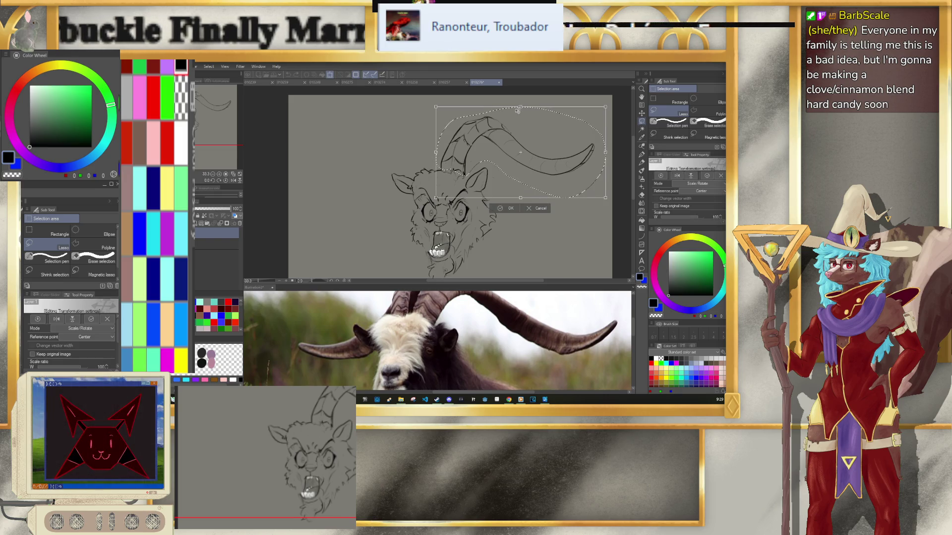
{"action": "left_click_drag", "start_coordinate": [517, 111], "coordinate": [540, 112]}
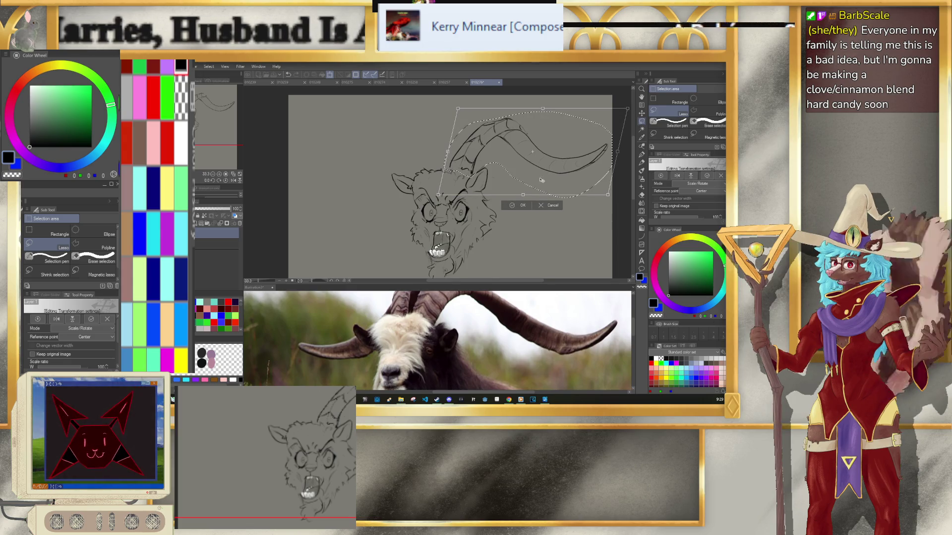
{"action": "left_click_drag", "start_coordinate": [534, 192], "coordinate": [531, 188]}
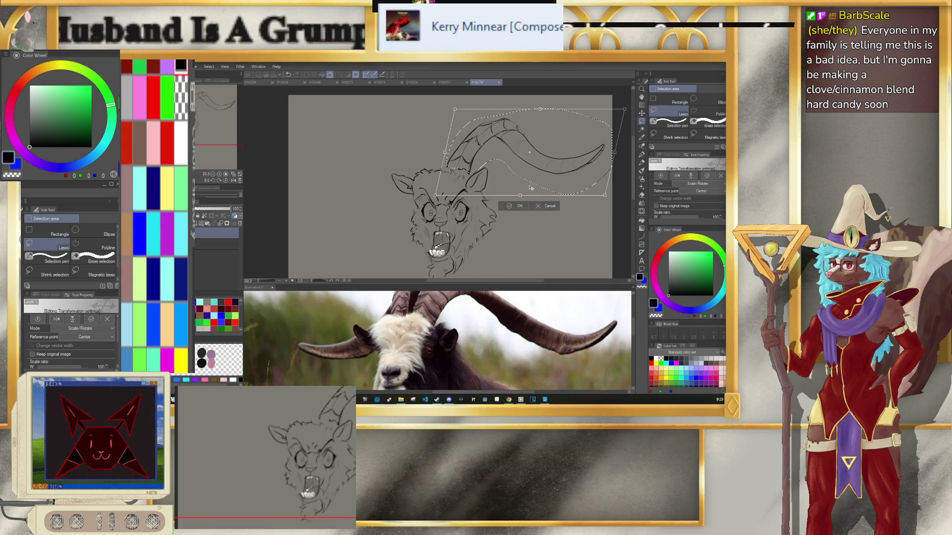
{"action": "key", "text": "Return"}
{"action": "key", "text": "ctrl+d"}
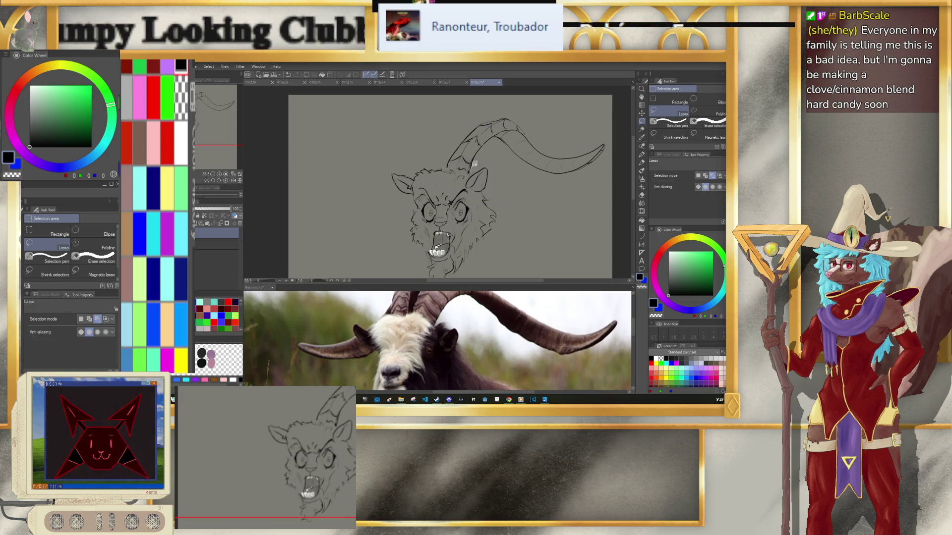
- Lasso the left horn, enlarge it upward and outward, and shift it up slightly
{"action": "left_click_drag", "start_coordinate": [482, 148], "coordinate": [445, 158]}
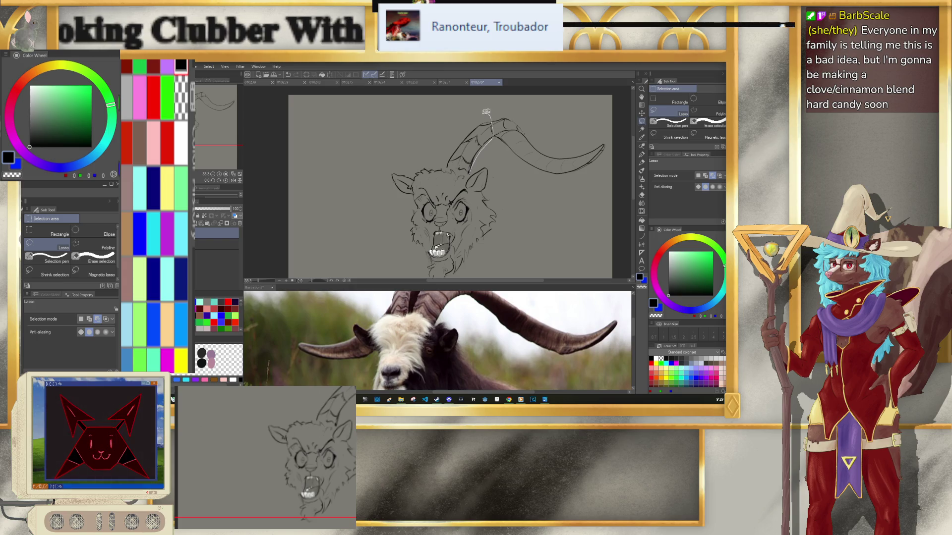
{"action": "key", "text": "ctrl+t"}
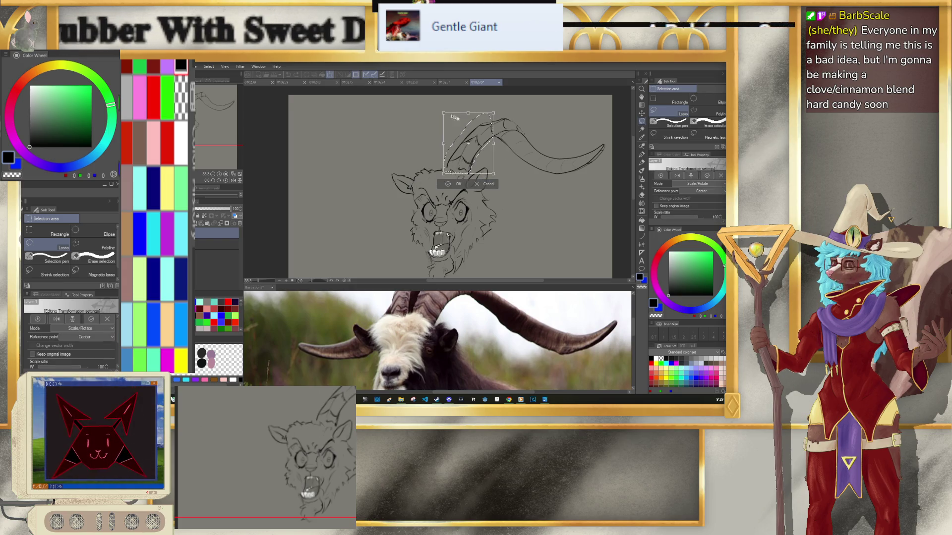
{"action": "left_click_drag", "start_coordinate": [431, 113], "coordinate": [419, 111]}
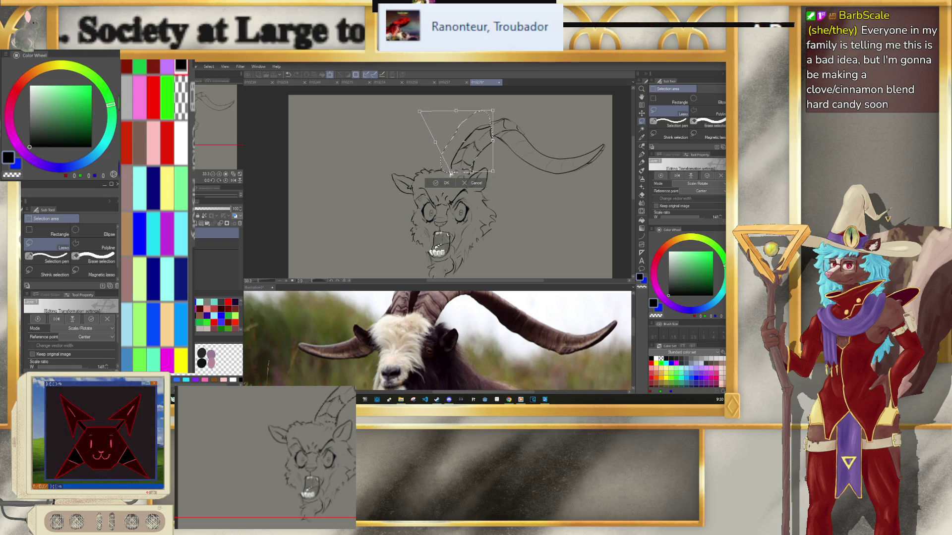
{"action": "left_click_drag", "start_coordinate": [450, 175], "coordinate": [450, 172]}
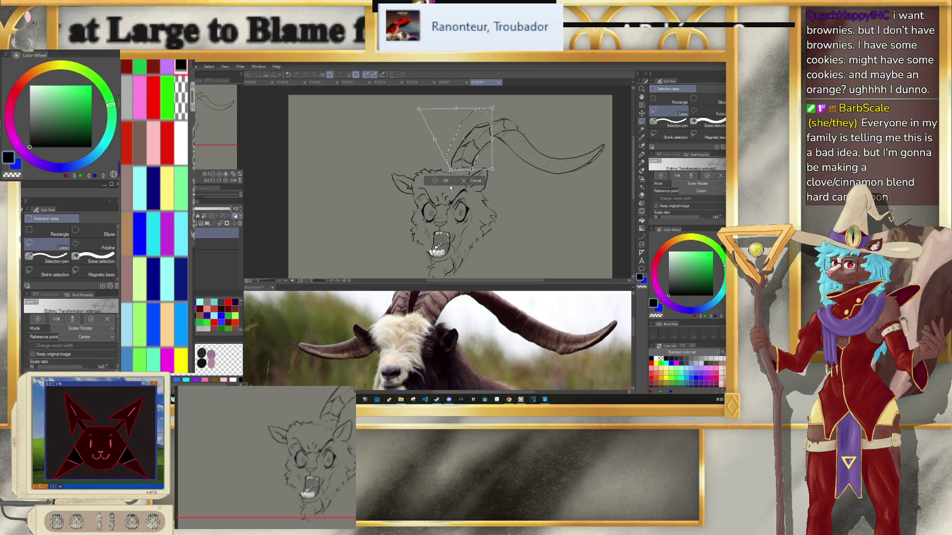
{"action": "left_click_drag", "start_coordinate": [461, 175], "coordinate": [491, 167]}
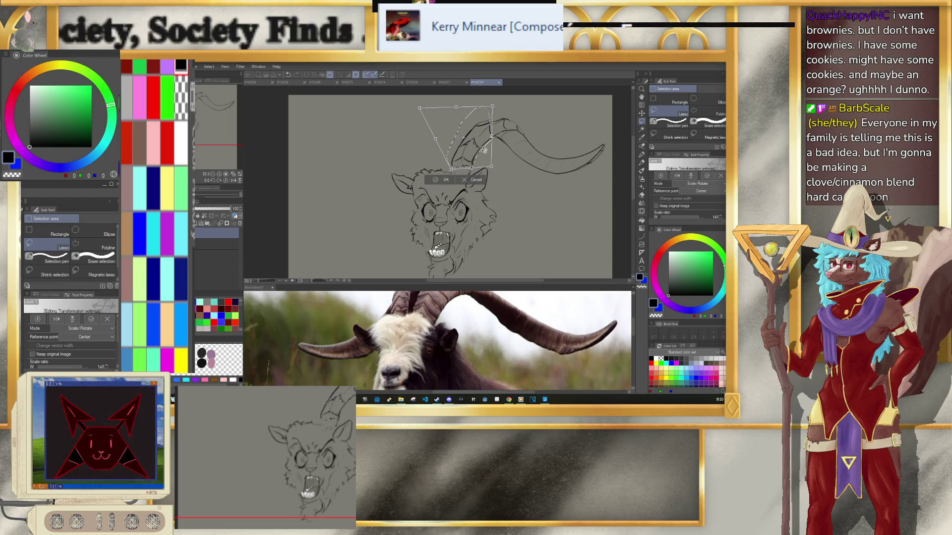
{"action": "left_click", "coordinate": [446, 181]}
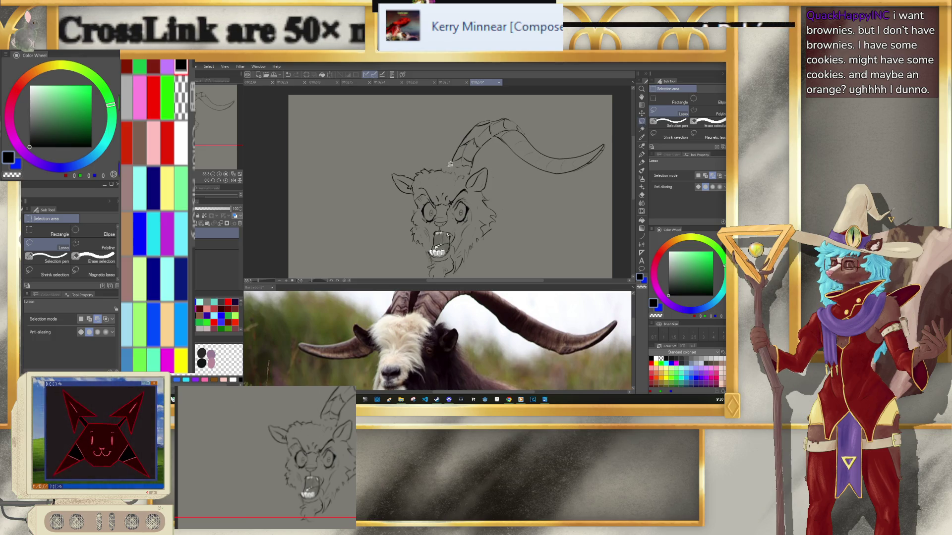
- Reselect the right horn and scale it down slightly, pulling its upturned tip inward
{"action": "mouse_move", "coordinate": [450, 165]}
{"action": "left_mouse_down"}
{"action": "mouse_move", "coordinate": [619, 138]}
{"action": "mouse_move", "coordinate": [452, 164]}
{"action": "left_mouse_up"}
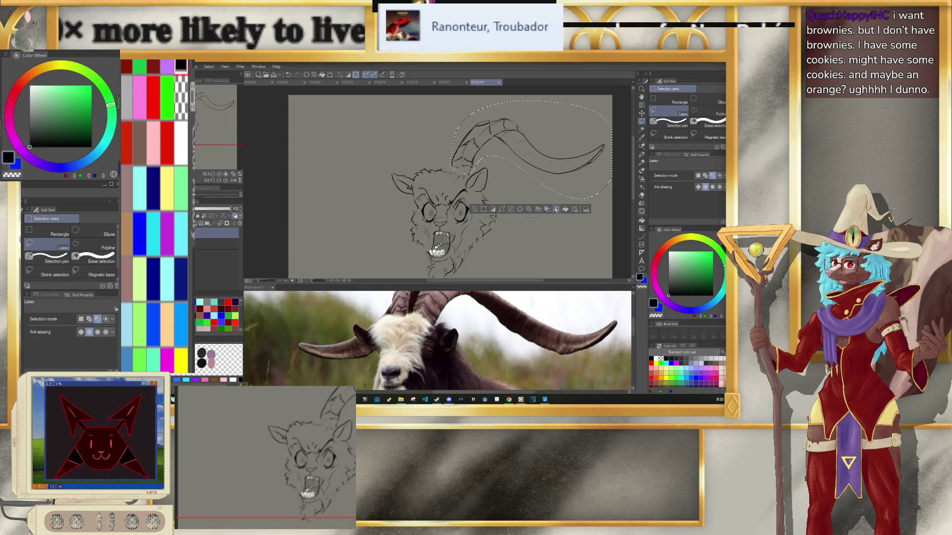
{"action": "left_click", "coordinate": [529, 209]}
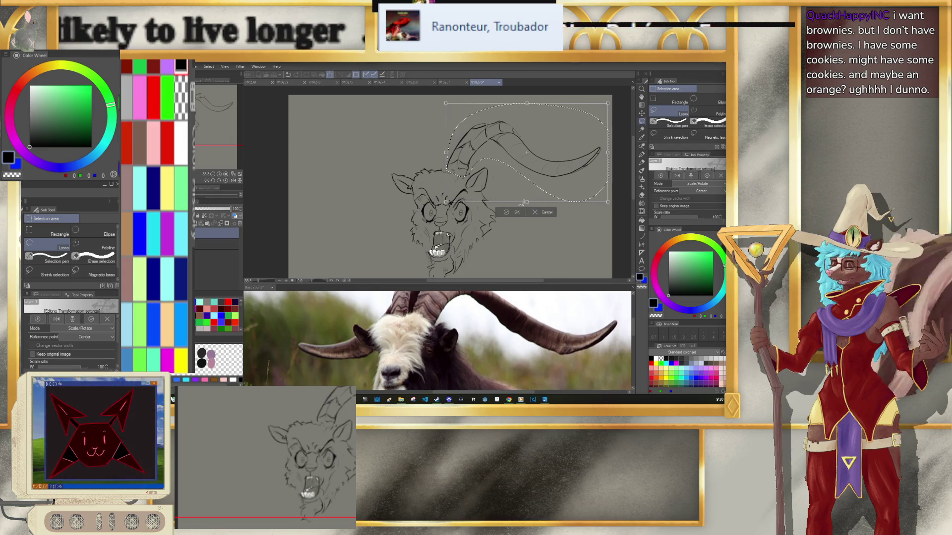
{"action": "left_click", "coordinate": [515, 212]}
{"action": "left_click", "coordinate": [496, 203]}
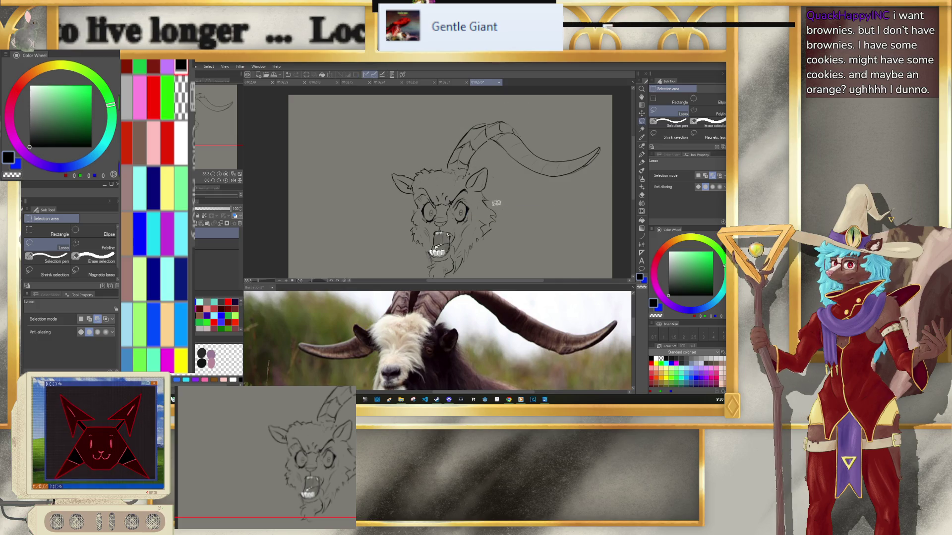
{"action": "left_click", "coordinate": [642, 160]}
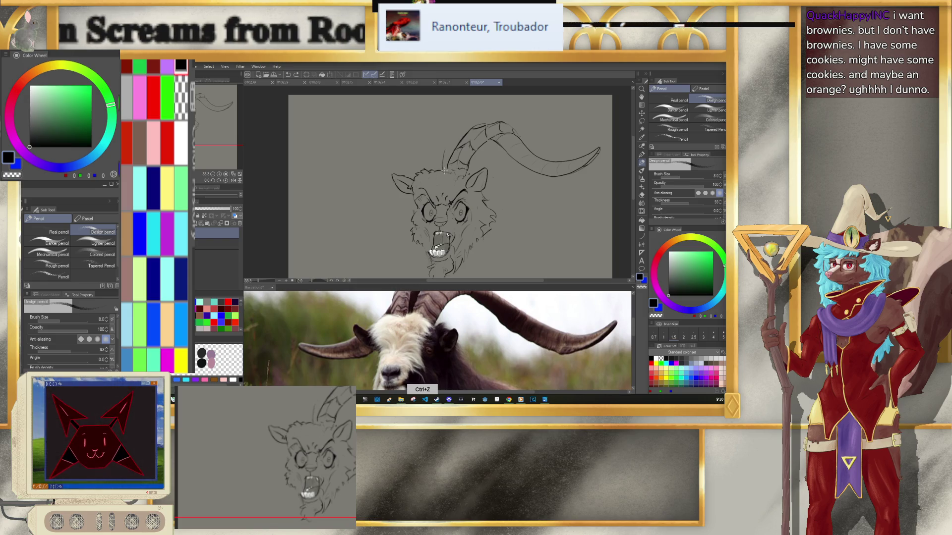
- Undo stray strokes, pan the reference to the horns, and draw the long sweeping left horn
{"action": "key", "text": "ctrl+z"}
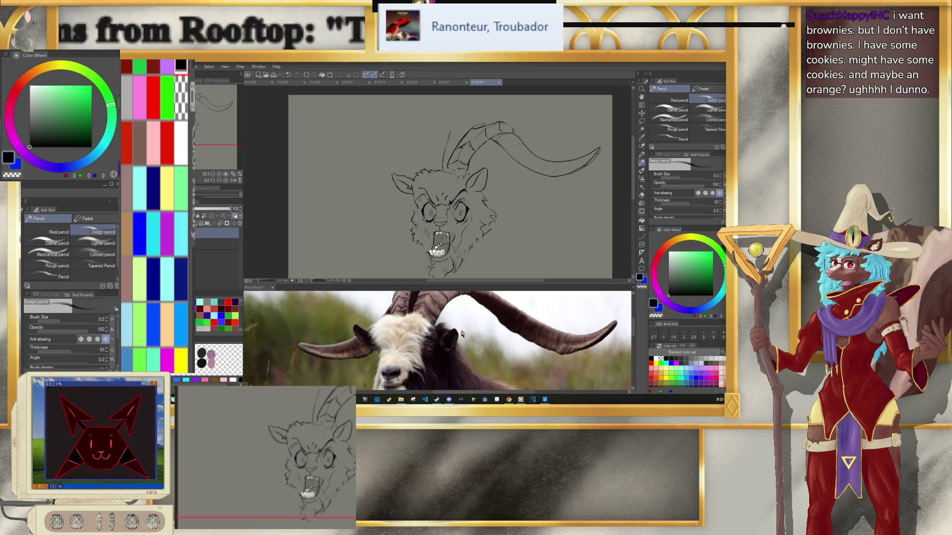
{"action": "left_click_drag", "start_coordinate": [461, 318], "coordinate": [468, 337]}
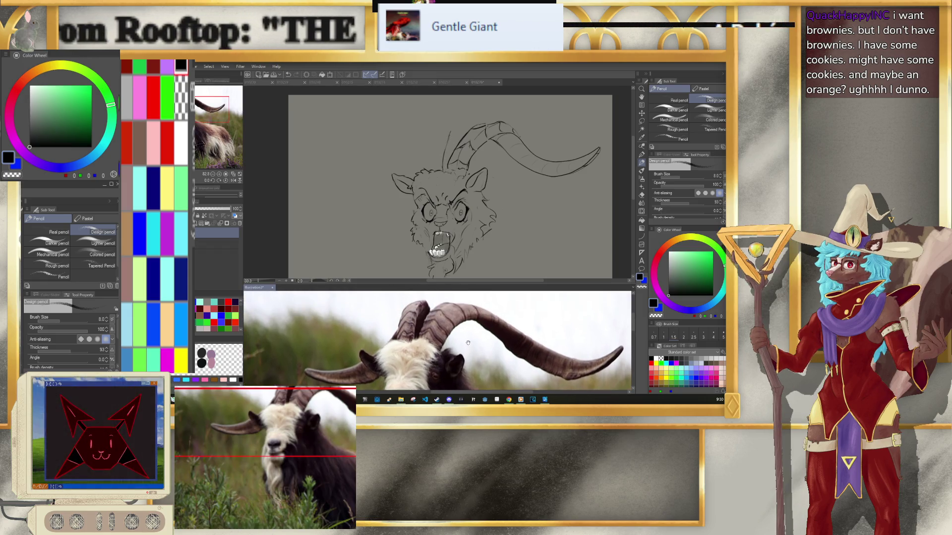
{"action": "left_click", "coordinate": [459, 134]}
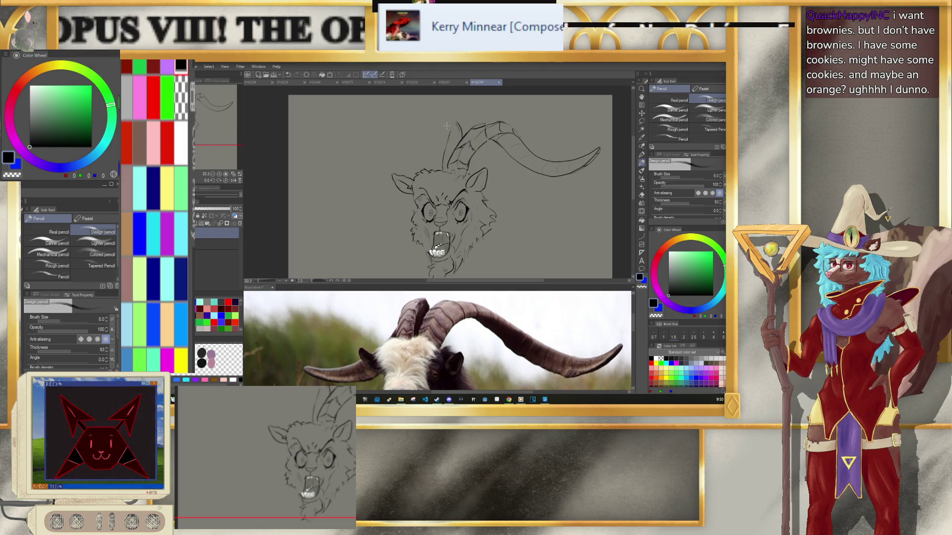
{"action": "key", "text": "ctrl+z"}
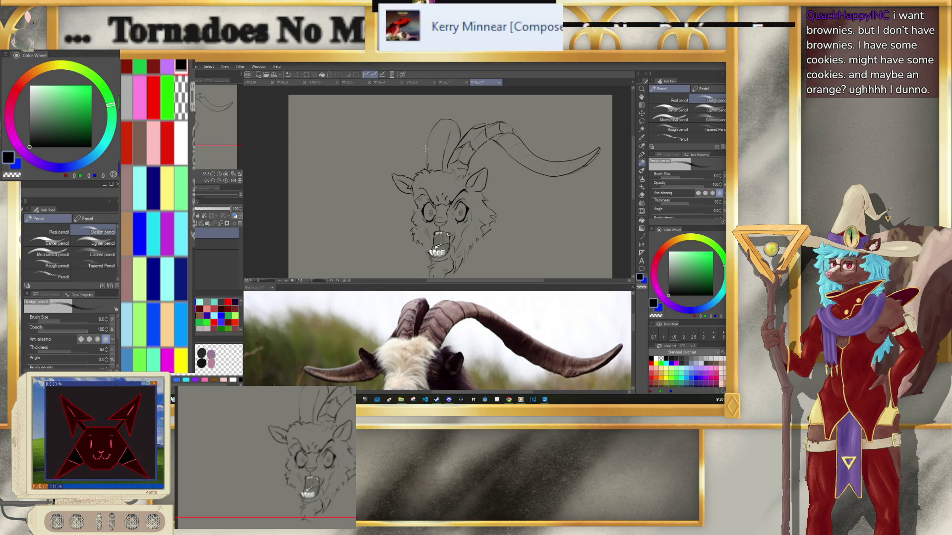
{"action": "left_click_drag", "start_coordinate": [425, 148], "coordinate": [414, 169]}
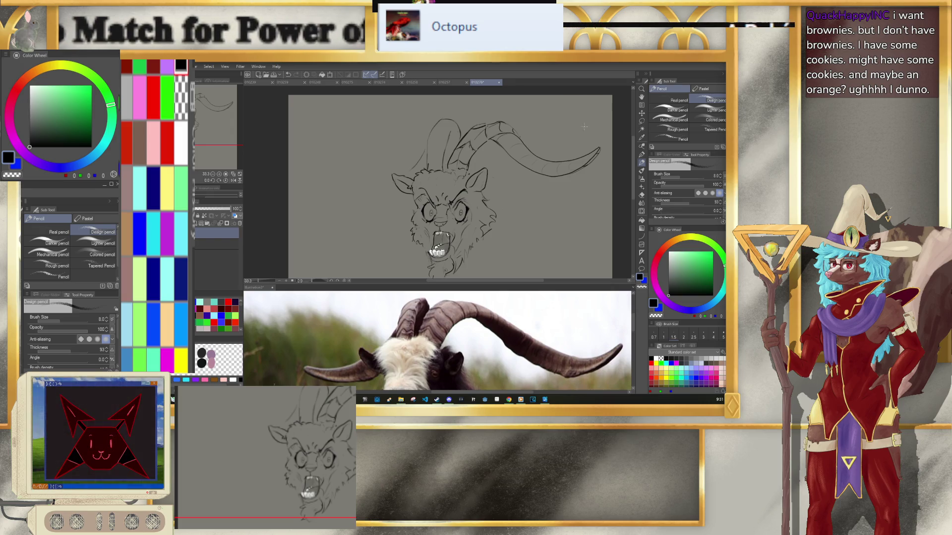
{"action": "left_click_drag", "start_coordinate": [427, 147], "coordinate": [335, 165]}
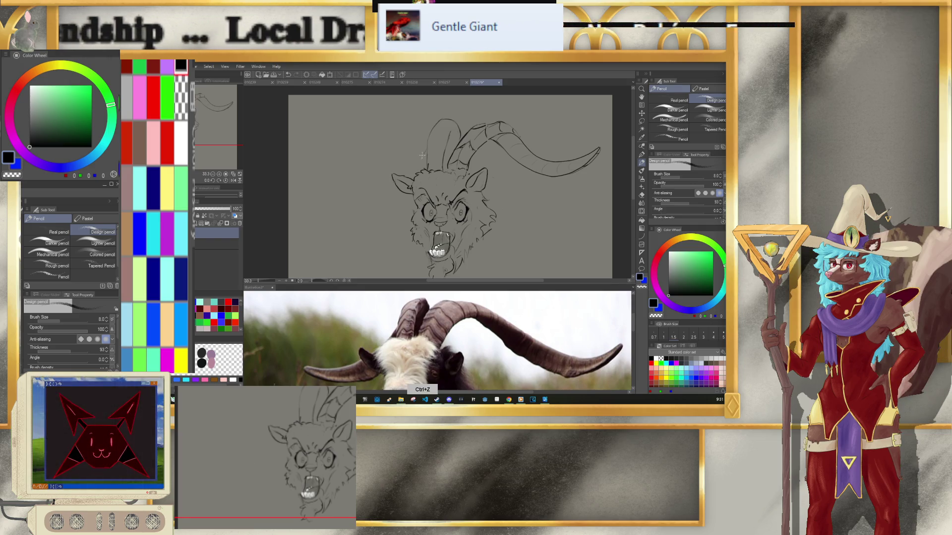
{"action": "left_click_drag", "start_coordinate": [424, 155], "coordinate": [374, 166]}
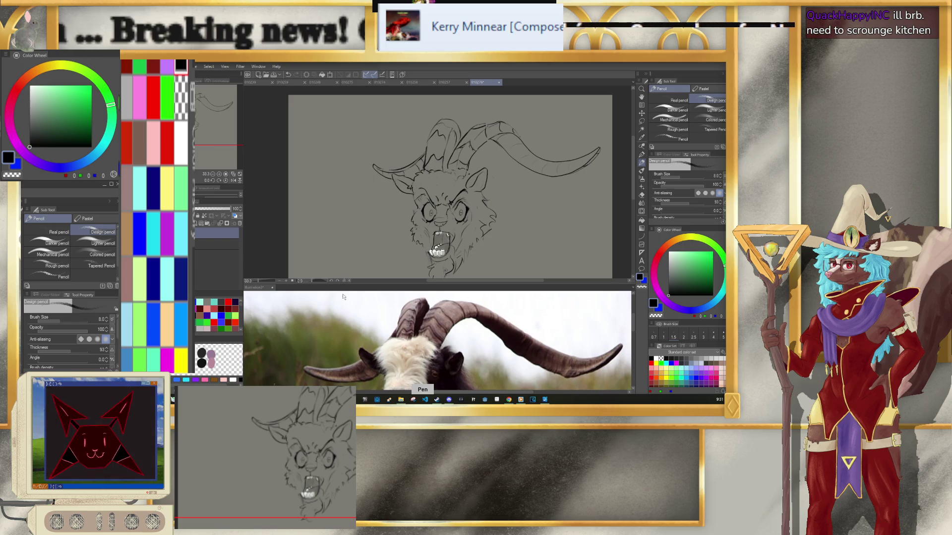
{"action": "scroll", "coordinate": [405, 170], "scroll_direction": "down", "scroll_amount": 4}
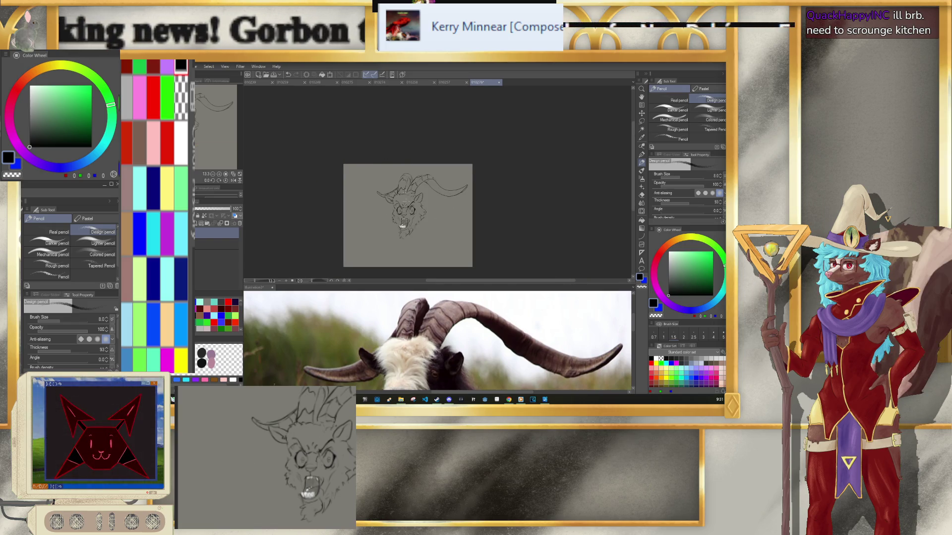
- Undo the last stroke, then rotate the whole goat sketch slightly counter-clockwise with Scale/Rotate
{"action": "scroll", "coordinate": [385, 195], "scroll_direction": "up", "scroll_amount": 4}
{"action": "key", "text": "ctrl+z"}
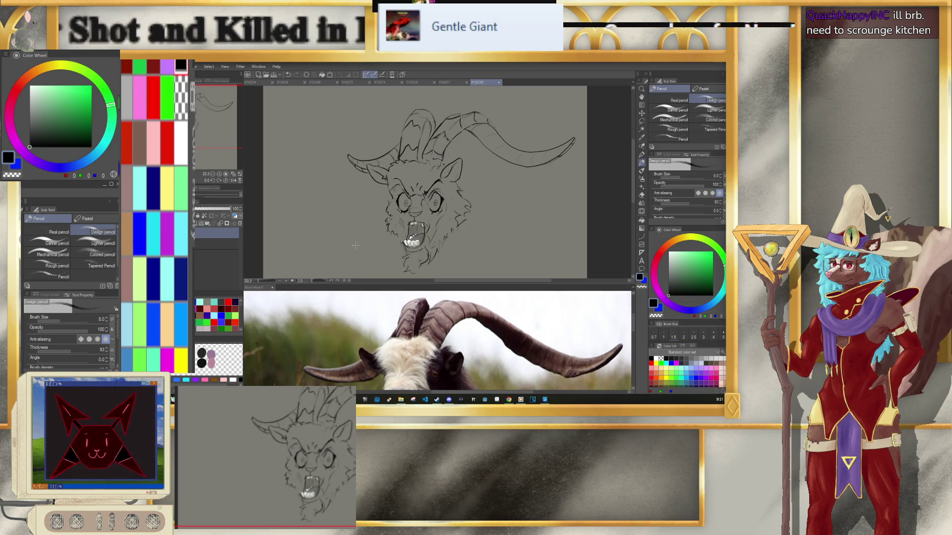
{"action": "scroll", "coordinate": [449, 161], "scroll_direction": "down", "scroll_amount": 1}
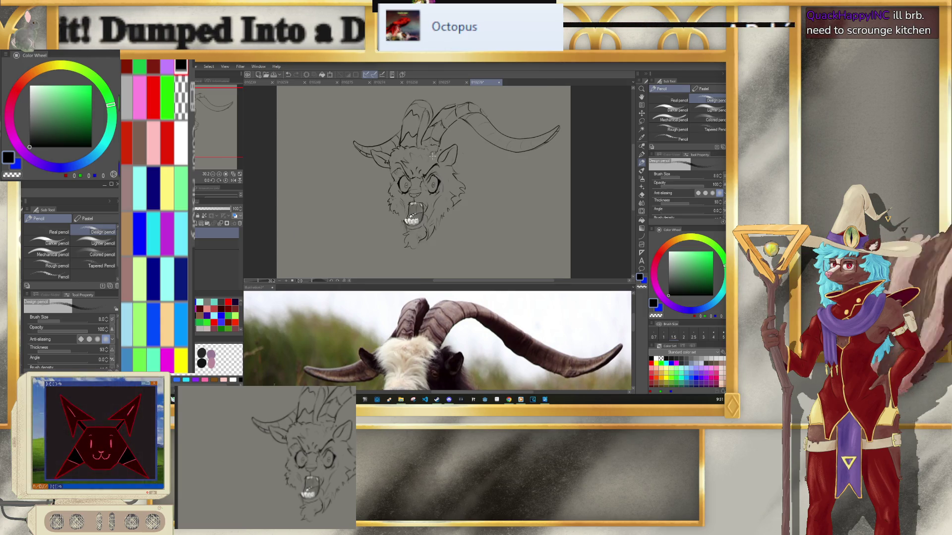
{"action": "key", "text": "e"}
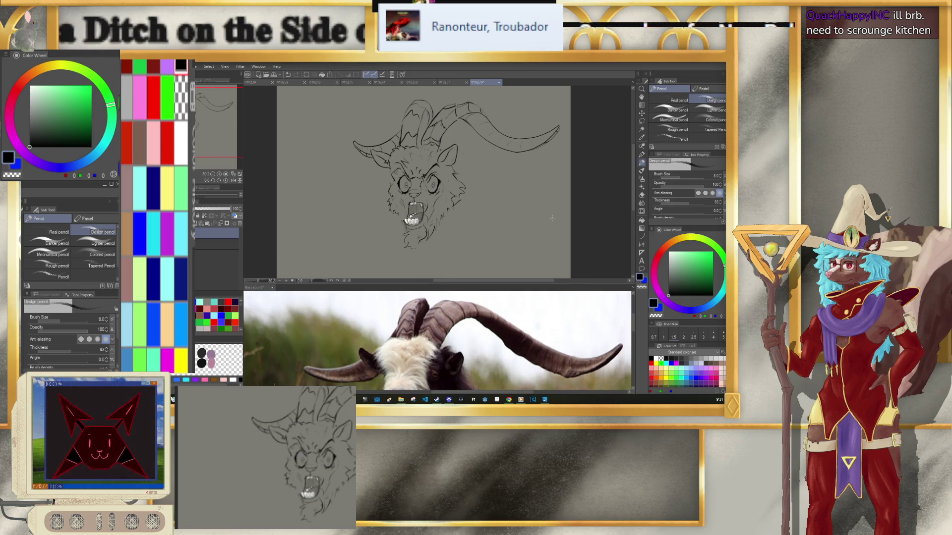
{"action": "left_click", "coordinate": [330, 75]}
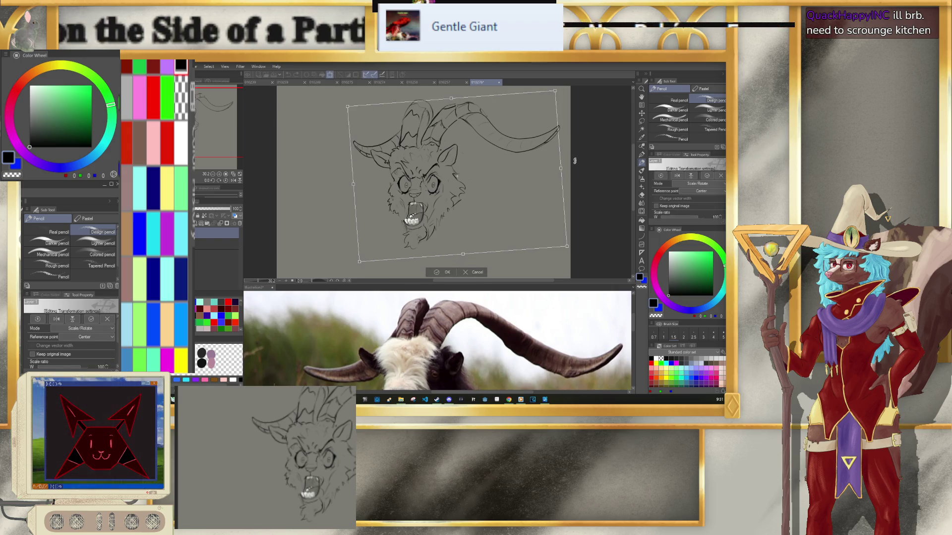
{"action": "left_click_drag", "start_coordinate": [529, 168], "coordinate": [524, 200]}
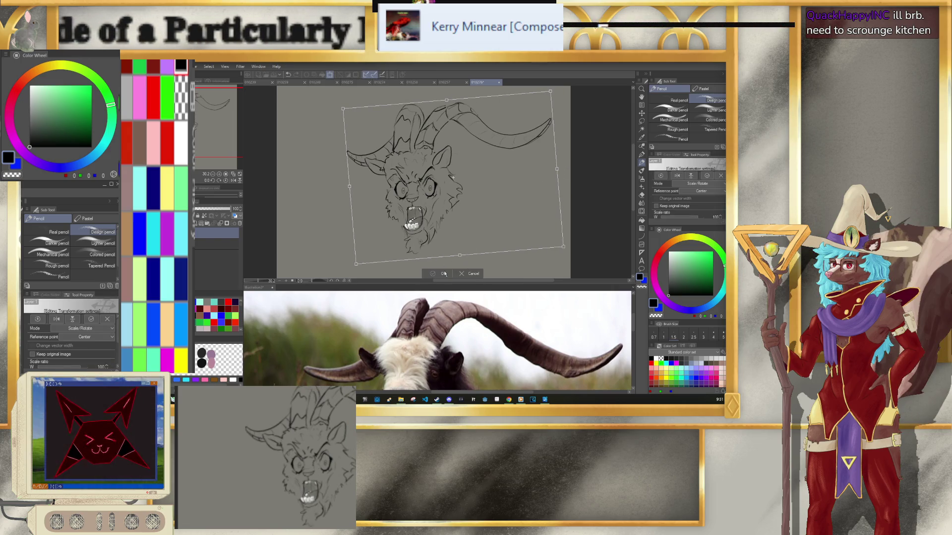
{"action": "key", "text": "Return"}
{"action": "scroll", "coordinate": [445, 145], "scroll_direction": "down", "scroll_amount": 3}
{"action": "scroll", "coordinate": [444, 146], "scroll_direction": "up", "scroll_amount": 3}
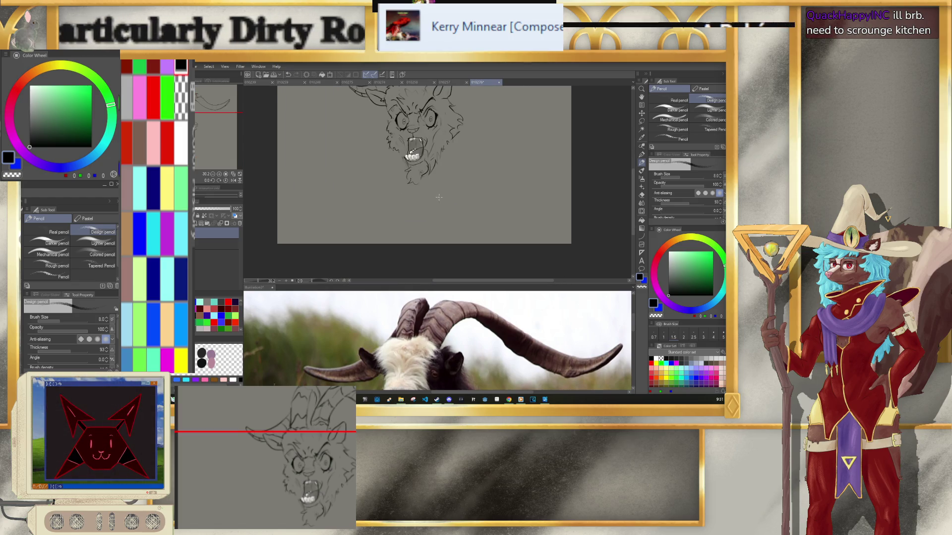
{"action": "scroll", "coordinate": [441, 133], "scroll_direction": "down", "scroll_amount": 1}
- Lasso the open mouth and chin, shift them slightly right, then lasso the right eye
{"action": "scroll", "coordinate": [439, 126], "scroll_direction": "up", "scroll_amount": 2}
{"action": "scroll", "coordinate": [439, 125], "scroll_direction": "up", "scroll_amount": 1}
{"action": "key", "text": "m"}
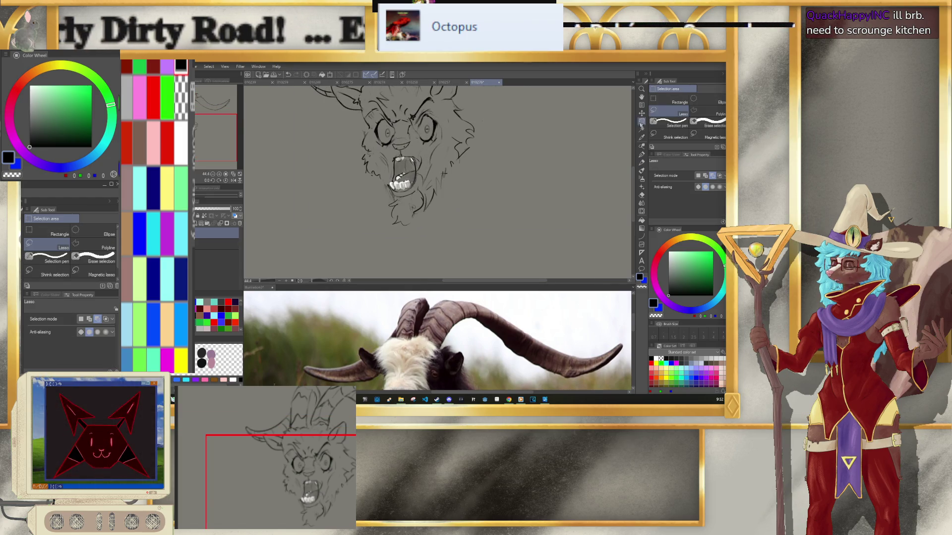
{"action": "mouse_move", "coordinate": [382, 232]}
{"action": "left_mouse_down"}
{"action": "mouse_move", "coordinate": [382, 189]}
{"action": "mouse_move", "coordinate": [419, 168]}
{"action": "mouse_move", "coordinate": [408, 240]}
{"action": "left_mouse_up"}
{"action": "key", "text": "ctrl+t"}
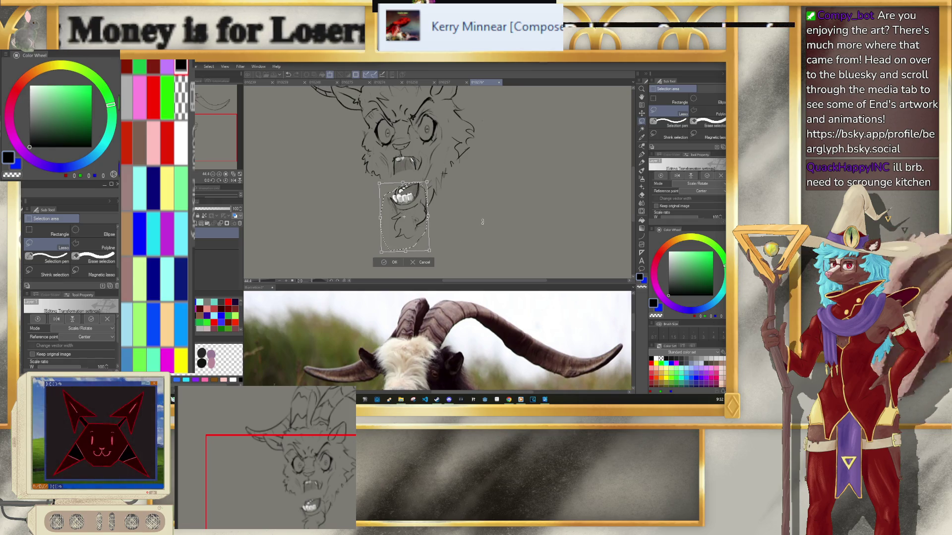
{"action": "left_click_drag", "start_coordinate": [418, 252], "coordinate": [422, 253]}
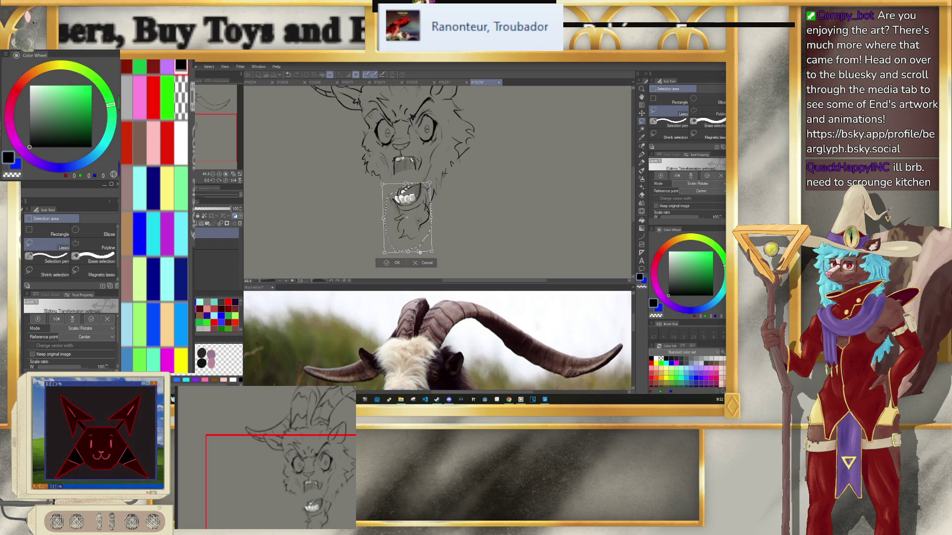
{"action": "left_click", "coordinate": [396, 263]}
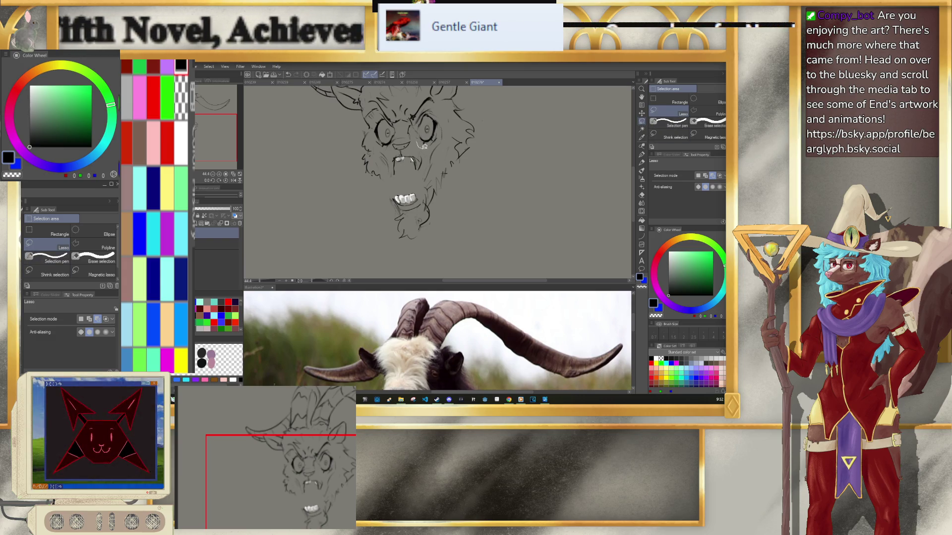
{"action": "mouse_move", "coordinate": [419, 139]}
{"action": "left_mouse_down"}
{"action": "mouse_move", "coordinate": [441, 114]}
{"action": "mouse_move", "coordinate": [429, 106]}
{"action": "mouse_move", "coordinate": [416, 124]}
{"action": "left_mouse_up"}
- Stretch the selected right eye a bit taller and nudge it up slightly
{"action": "left_click", "coordinate": [455, 160]}
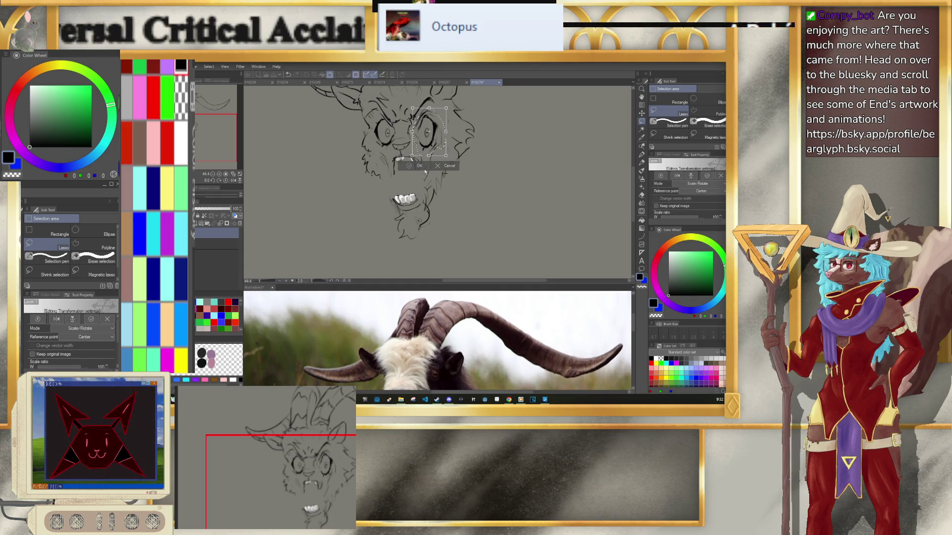
{"action": "left_click_drag", "start_coordinate": [429, 106], "coordinate": [432, 112]}
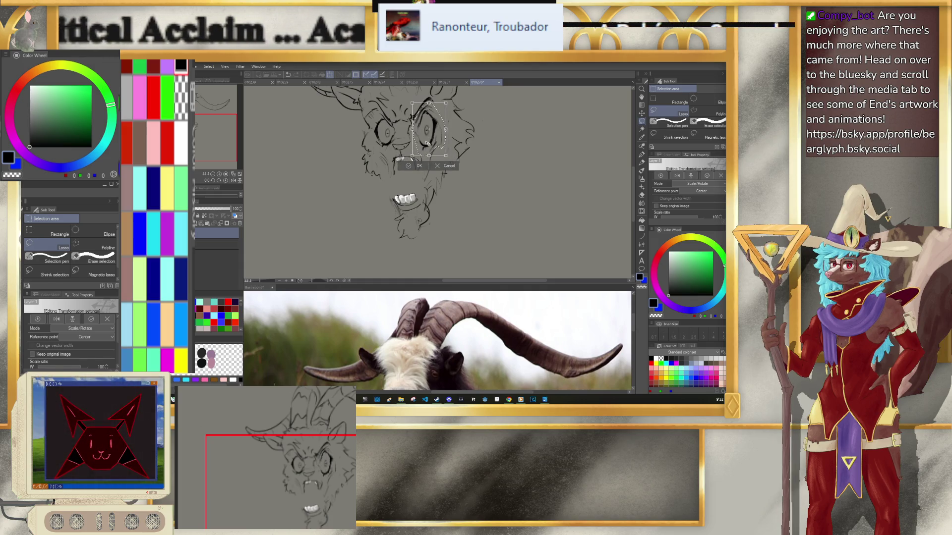
{"action": "left_click_drag", "start_coordinate": [428, 144], "coordinate": [427, 143]}
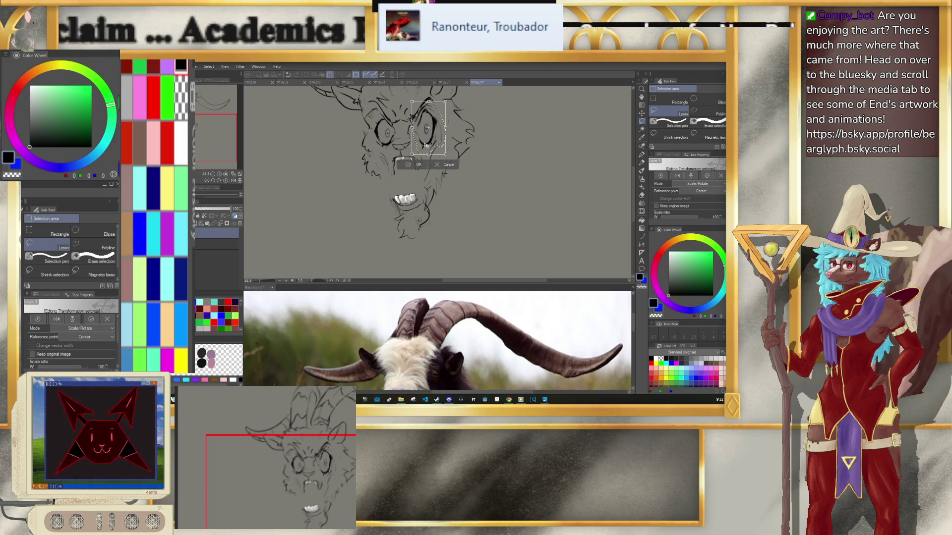
{"action": "left_click", "coordinate": [418, 164]}
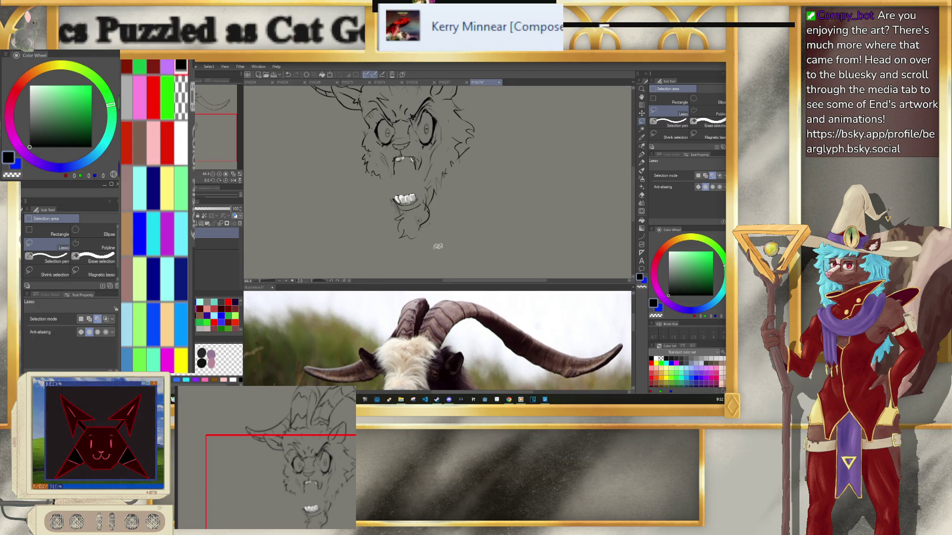
- Lasso the left eye, stretch it slightly taller, and deselect before returning to the pen
{"action": "mouse_move", "coordinate": [389, 144]}
{"action": "left_mouse_down"}
{"action": "mouse_move", "coordinate": [397, 124]}
{"action": "mouse_move", "coordinate": [375, 126]}
{"action": "mouse_move", "coordinate": [384, 157]}
{"action": "left_mouse_up"}
{"action": "key", "text": "ctrl+t"}
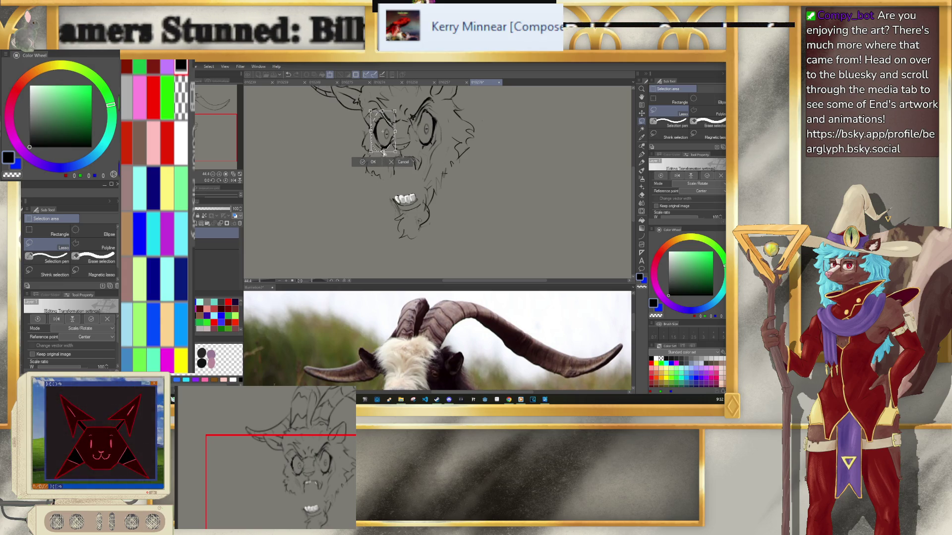
{"action": "left_click_drag", "start_coordinate": [383, 155], "coordinate": [394, 132]}
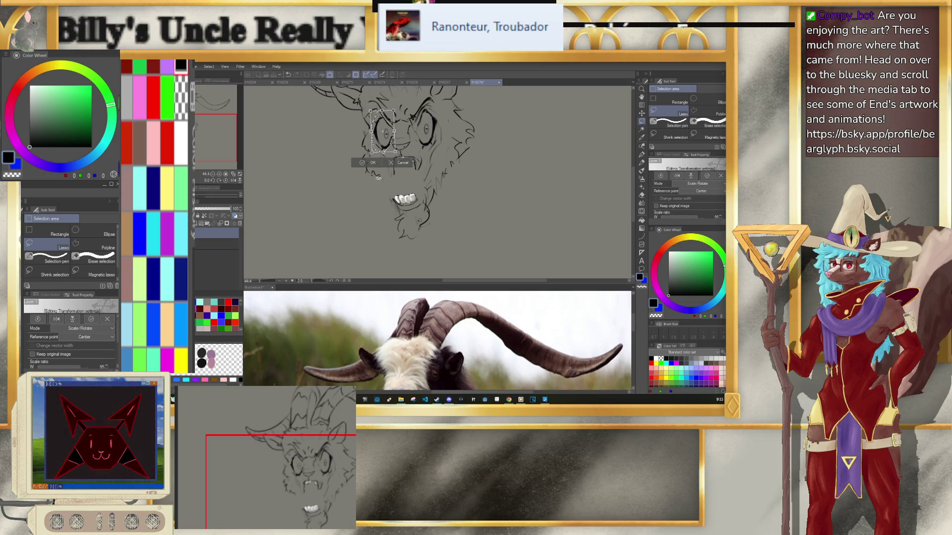
{"action": "left_click", "coordinate": [370, 163]}
{"action": "left_click", "coordinate": [326, 163]}
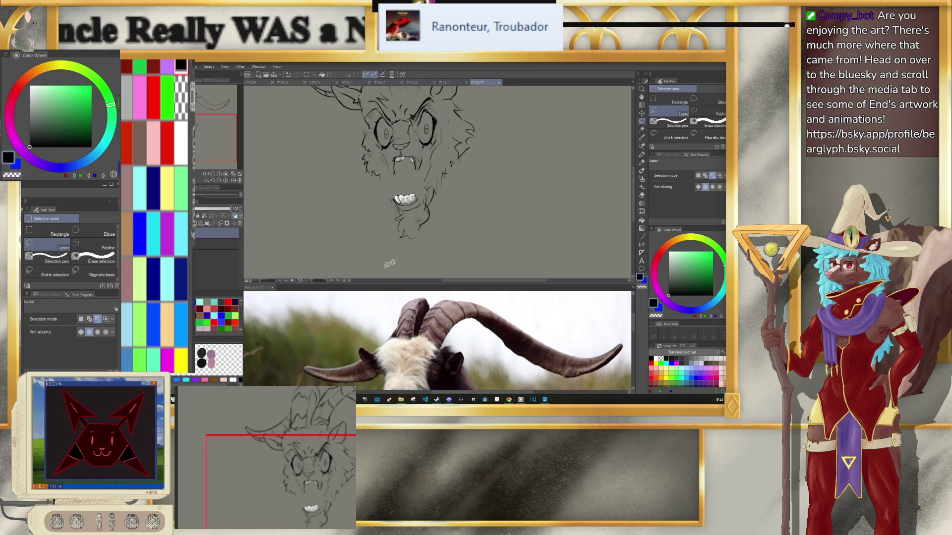
{"action": "key", "text": "p"}
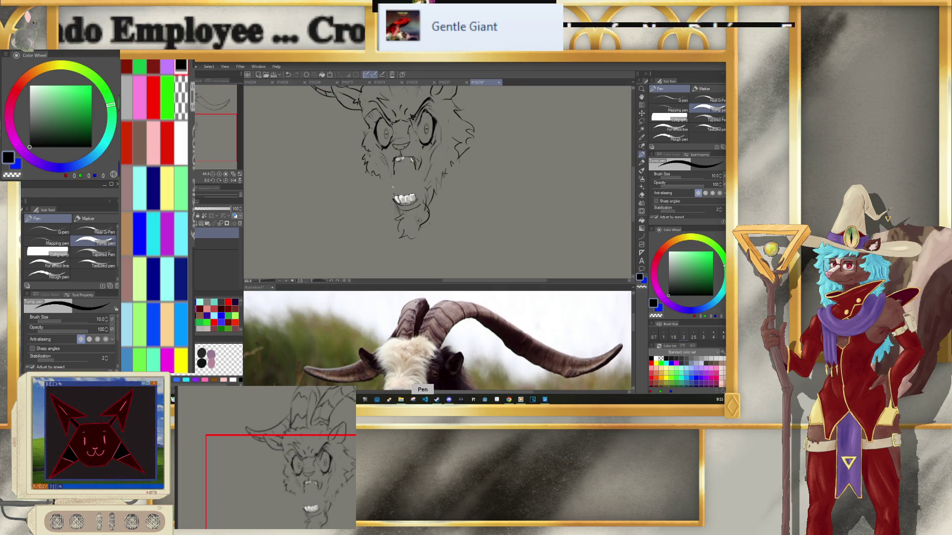
- With the pen at size 7, add thin dark lines inside the mouth, undo the last, and take the Design pencil
{"action": "key", "text": "bracketleft"}
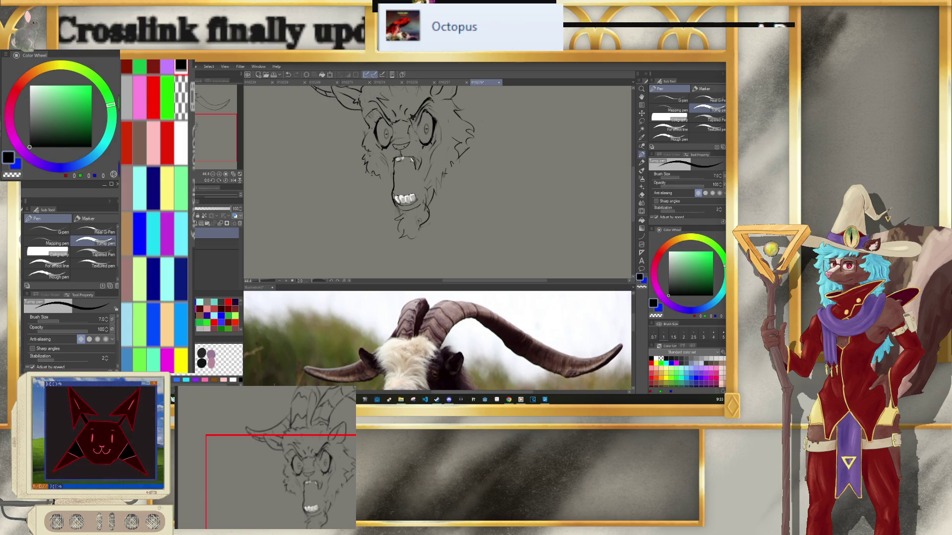
{"action": "key", "text": "bracketleft"}
{"action": "key", "text": "p"}
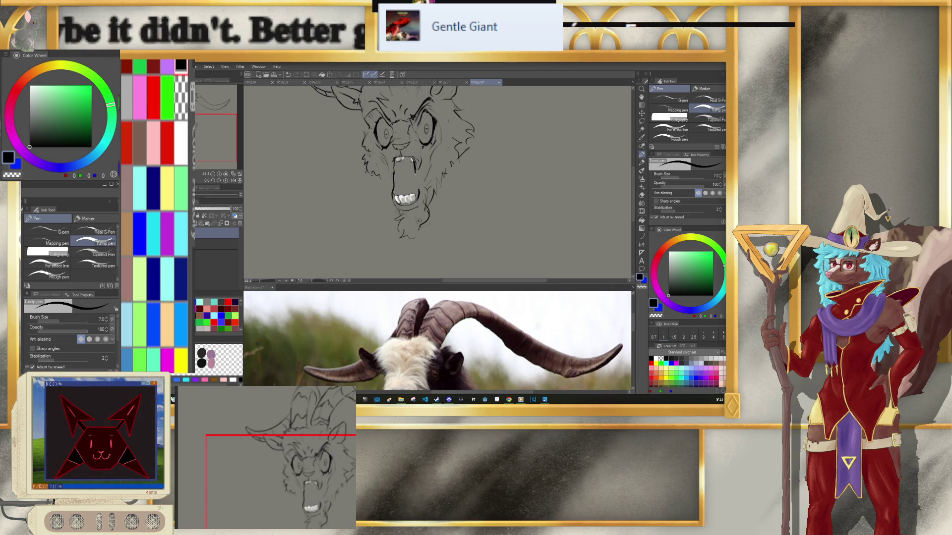
{"action": "left_click_drag", "start_coordinate": [415, 173], "coordinate": [417, 189]}
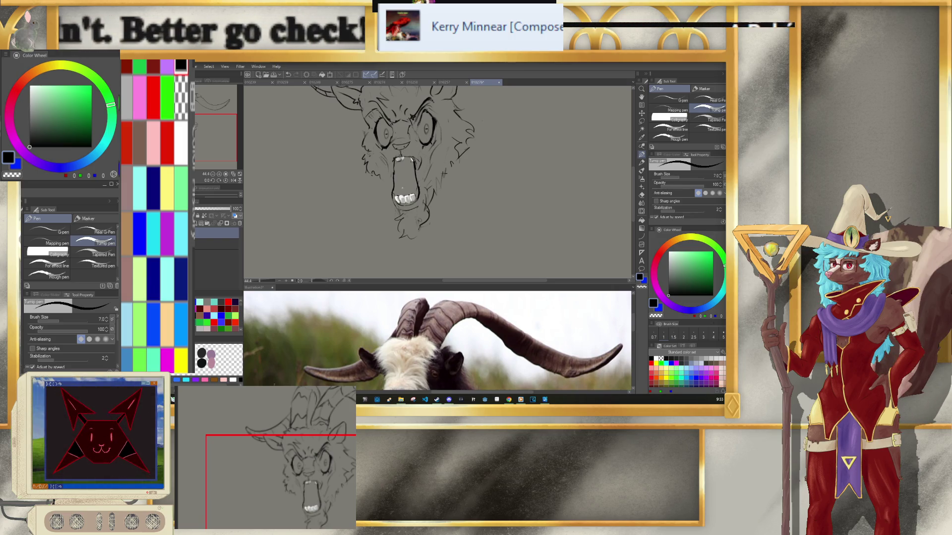
{"action": "key", "text": "e"}
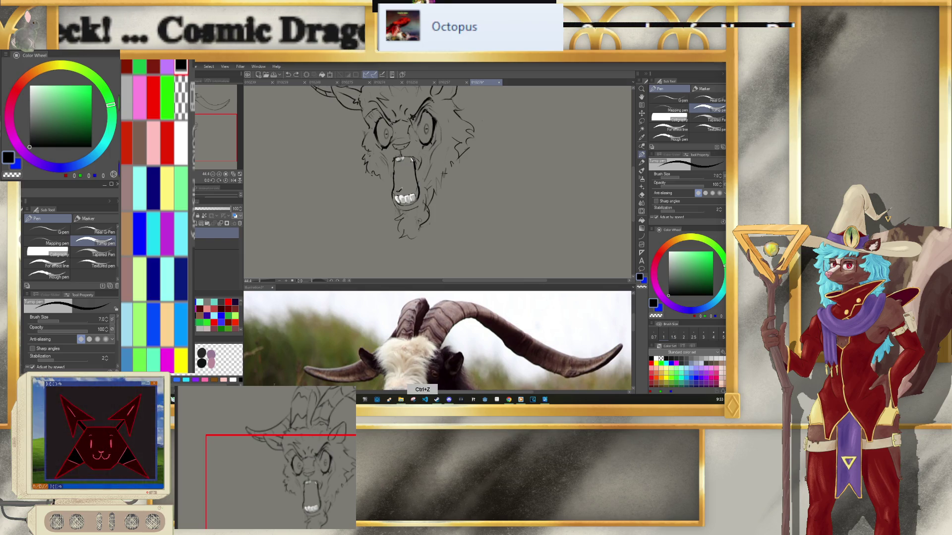
{"action": "left_click_drag", "start_coordinate": [397, 183], "coordinate": [401, 189]}
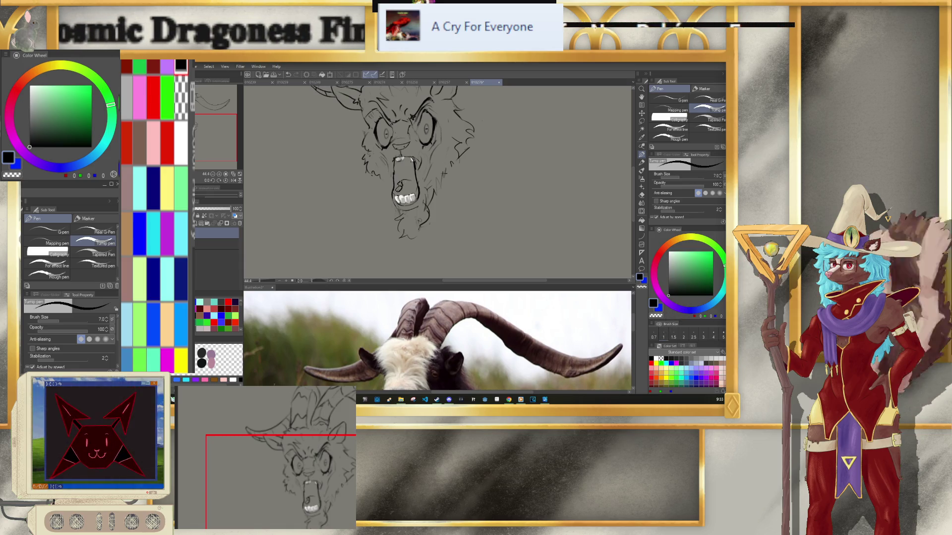
{"action": "key", "text": "ctrl+z"}
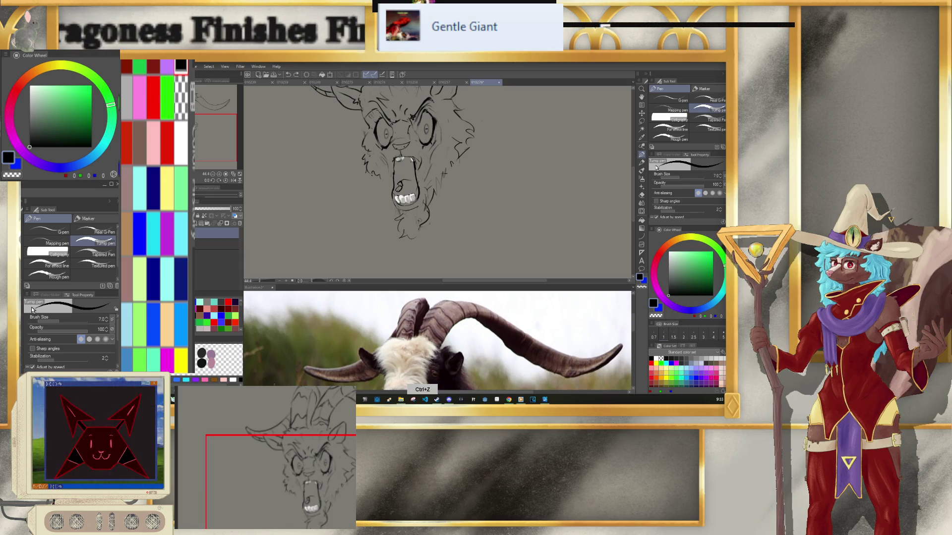
{"action": "left_click", "coordinate": [642, 162]}
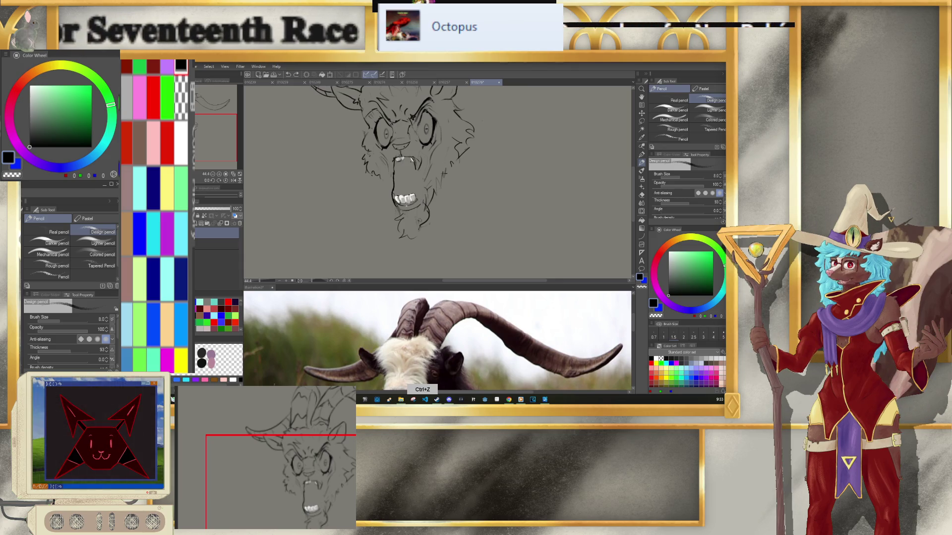
- Try and undo a shorter left mouth curve, then resize the pencil and switch its colour to white
{"action": "left_click_drag", "start_coordinate": [387, 181], "coordinate": [395, 198]}
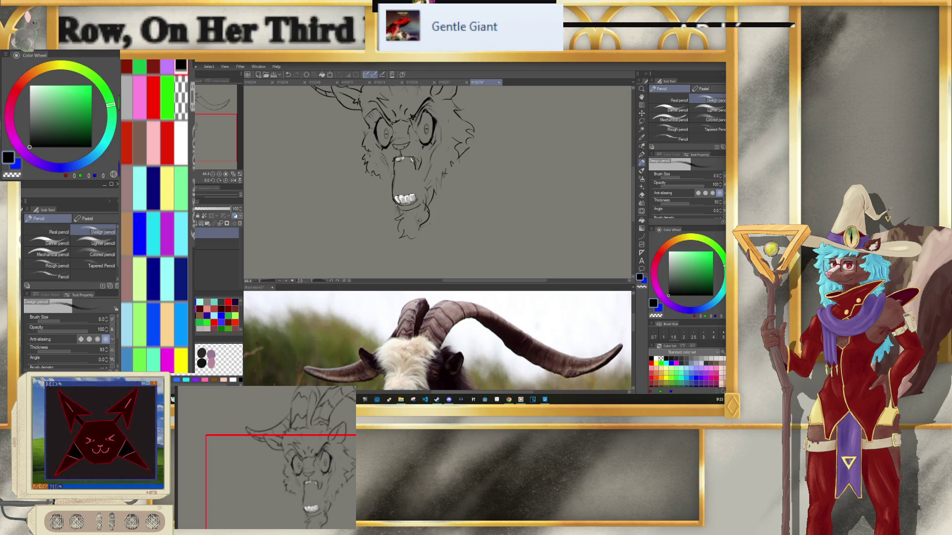
{"action": "key", "text": "ctrl+z"}
{"action": "key", "text": "ctrl+z"}
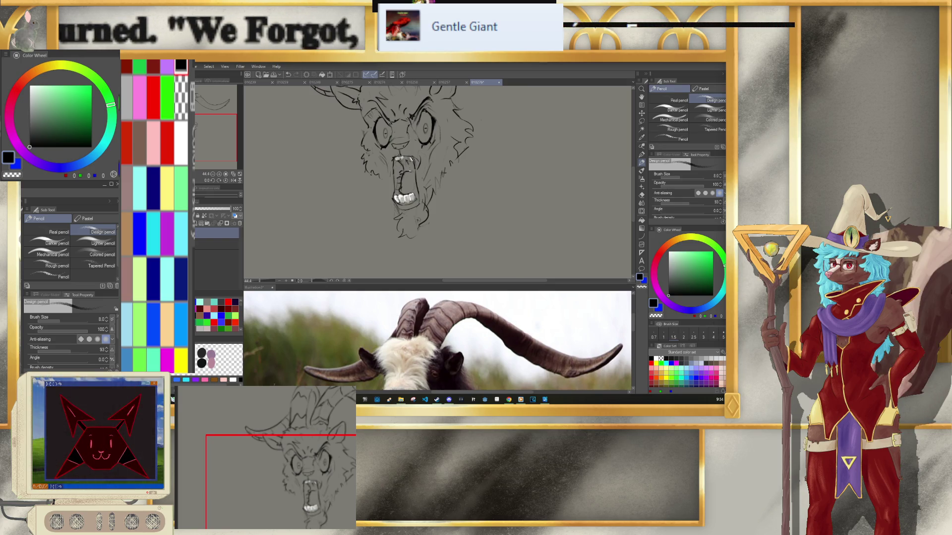
{"action": "key", "text": "bracketright"}
{"action": "key", "text": "bracketright"}
{"action": "key", "text": "bracketright"}
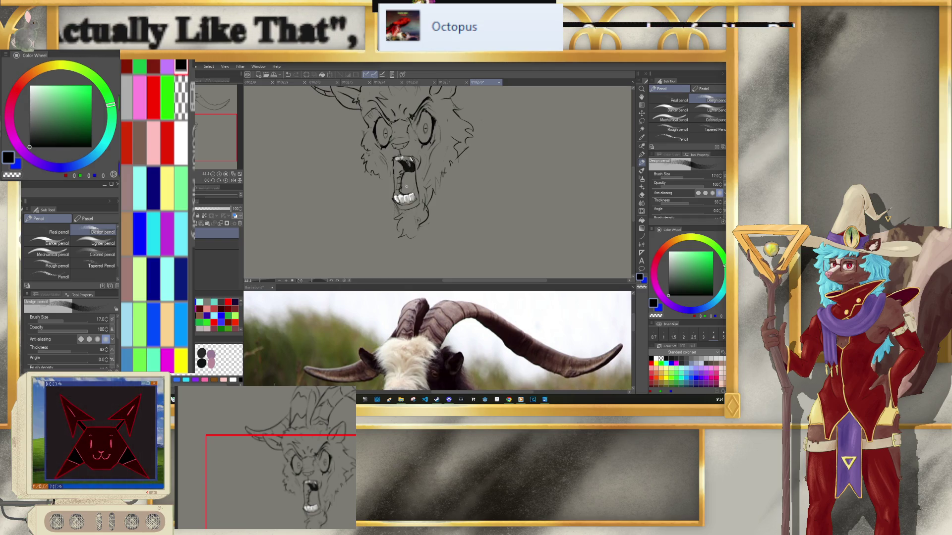
{"action": "key", "text": "bracketright"}
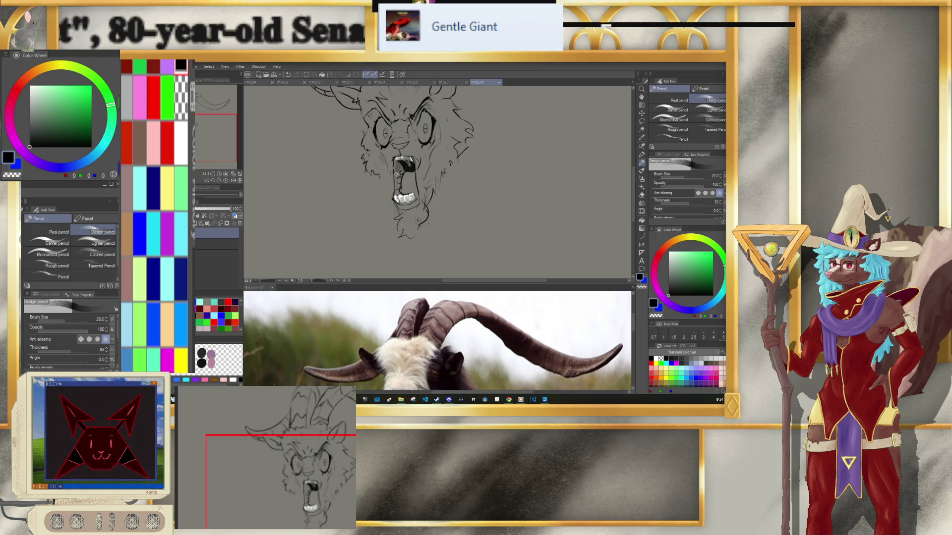
{"action": "key", "text": "x"}
{"action": "key", "text": "bracketleft"}
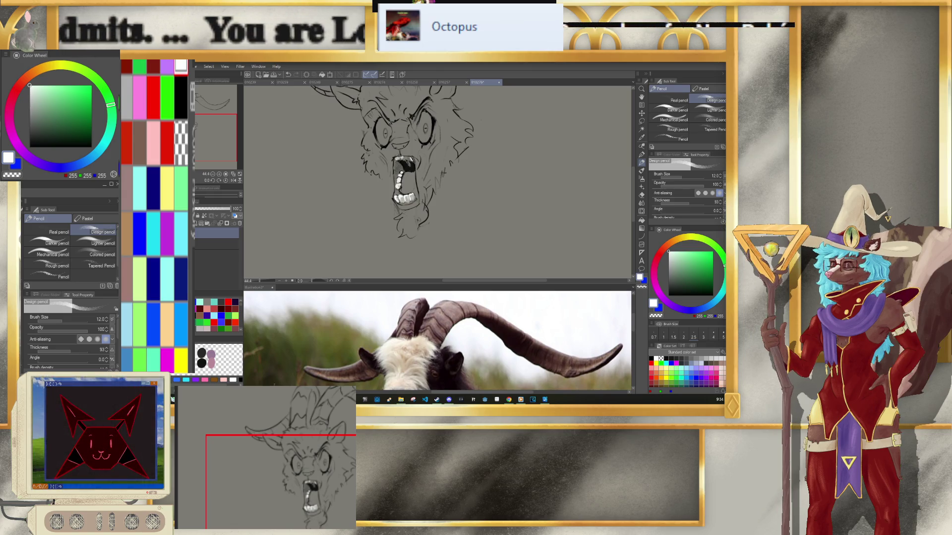
- Toggle between black and white, reduce the pencil to size 8, and try the transparent colour
{"action": "key", "text": "x"}
{"action": "key", "text": "bracketleft"}
{"action": "key", "text": "bracketleft"}
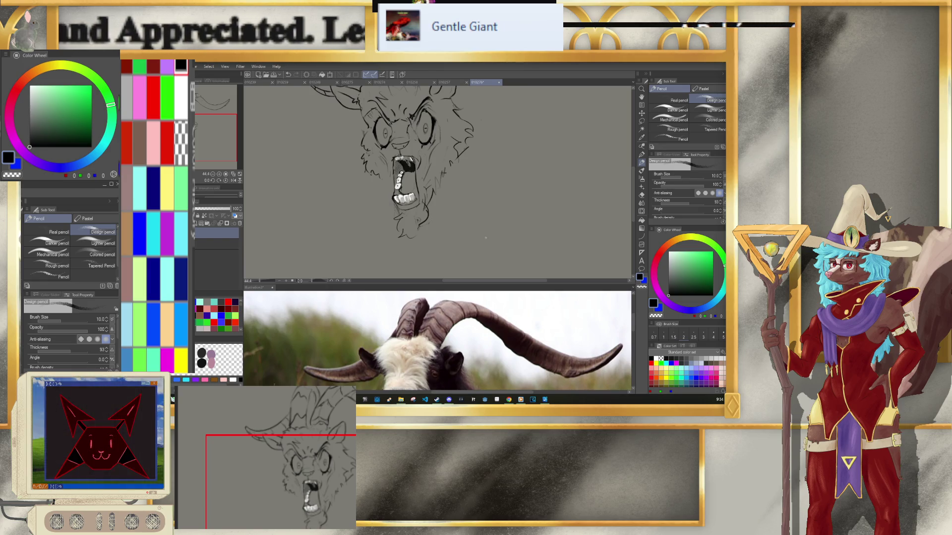
{"action": "key", "text": "bracketleft"}
{"action": "key", "text": "x"}
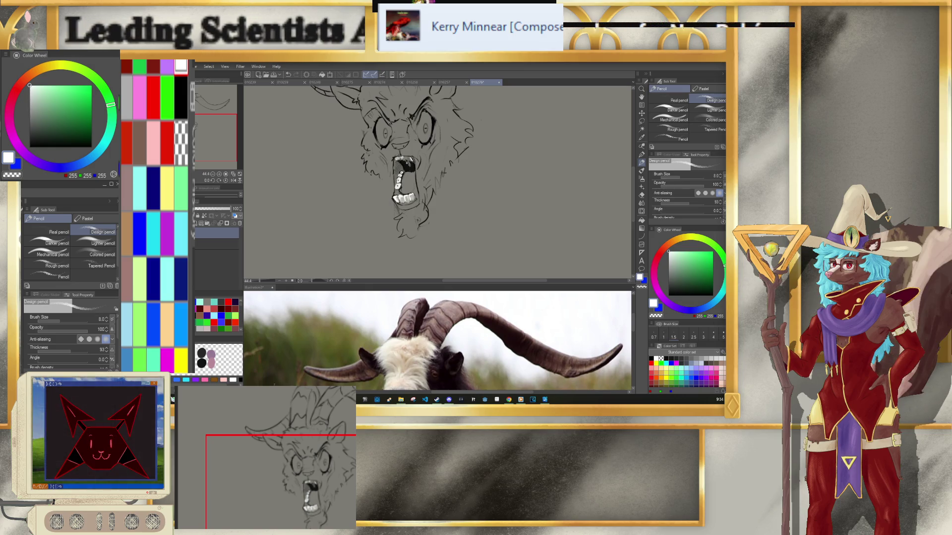
{"action": "left_click", "coordinate": [20, 172]}
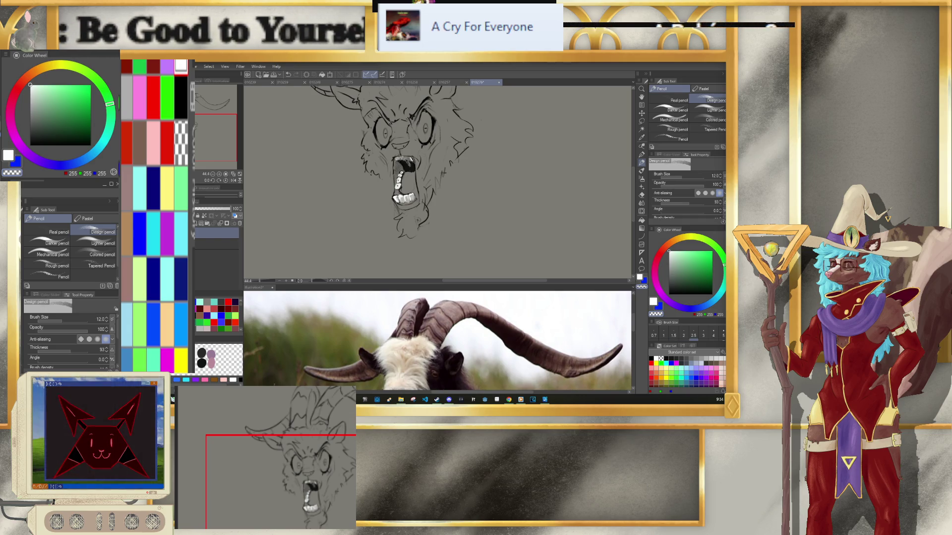
{"action": "key", "text": "["}
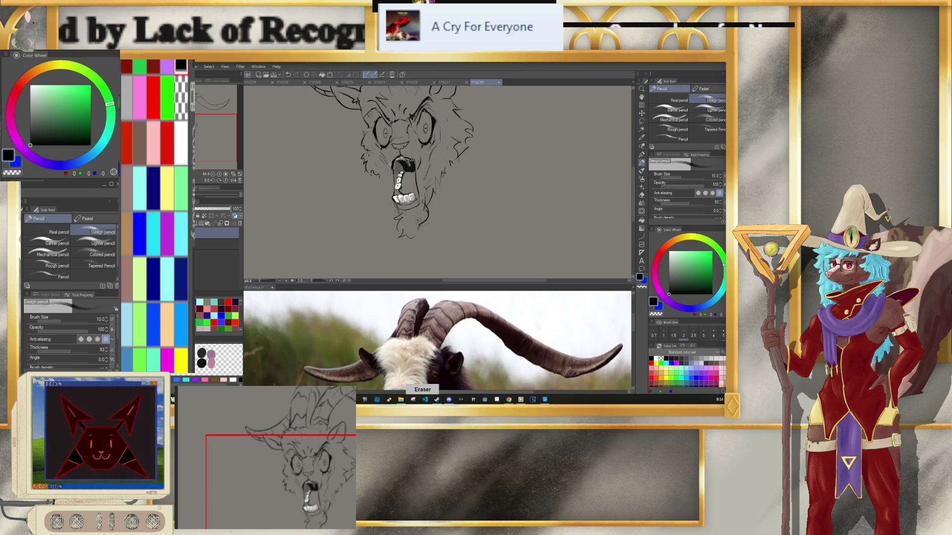
- Resize the pencil and eraser back and forth, settling on a brush size of 7
{"action": "key", "text": "bracketright"}
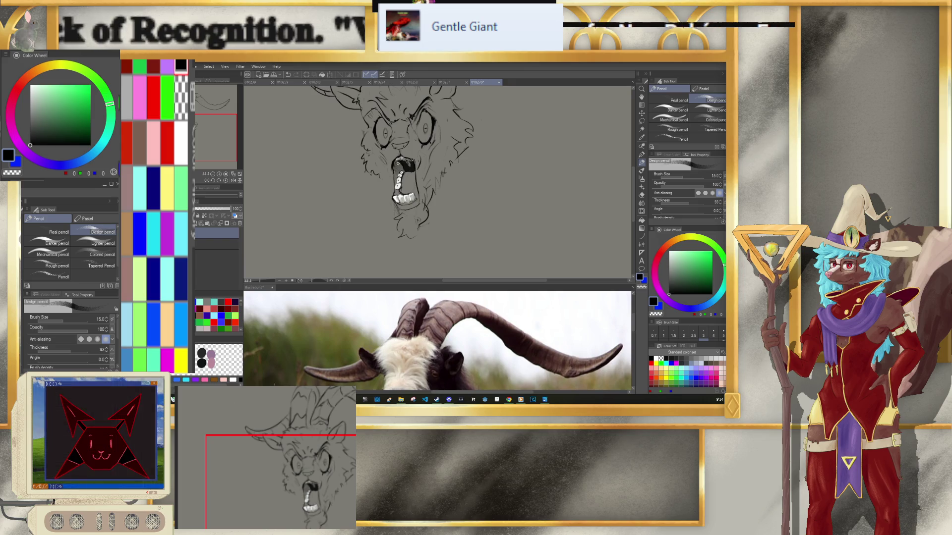
{"action": "key", "text": "bracketright"}
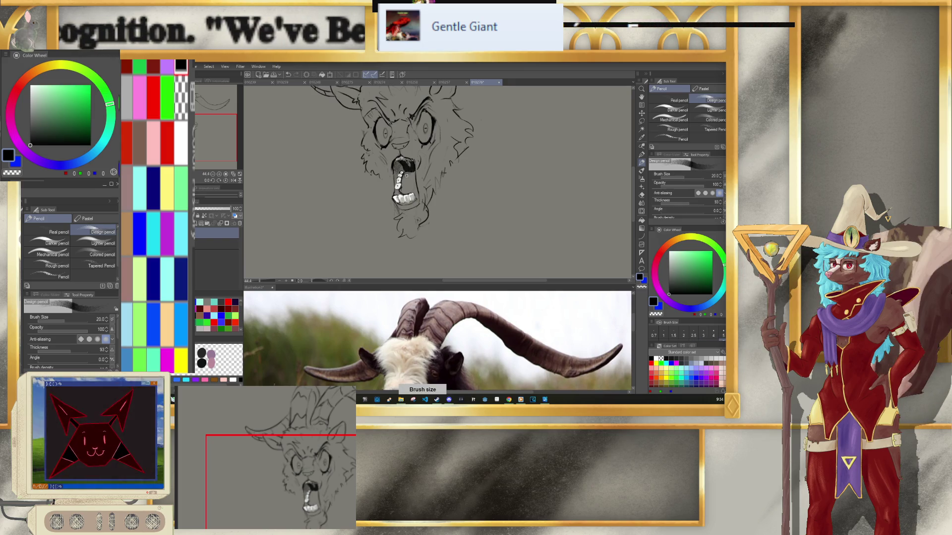
{"action": "key", "text": "bracketleft"}
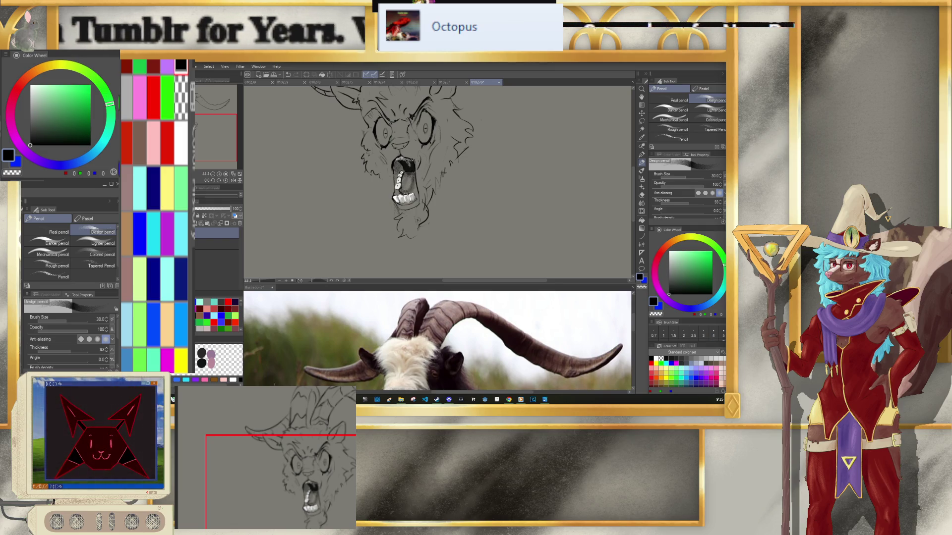
{"action": "key", "text": "bracketleft"}
{"action": "key", "text": "bracketleft"}
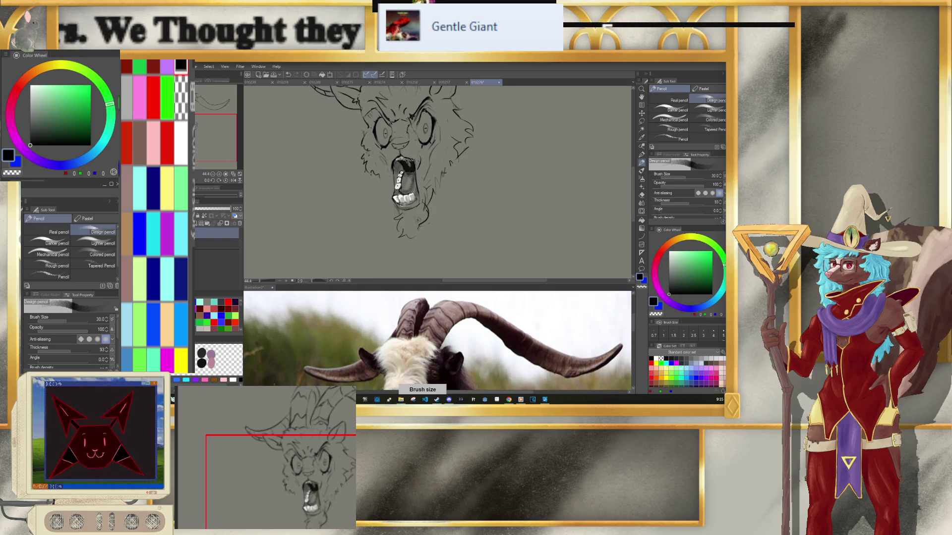
{"action": "key", "text": "bracketright"}
{"action": "key", "text": "bracketright"}
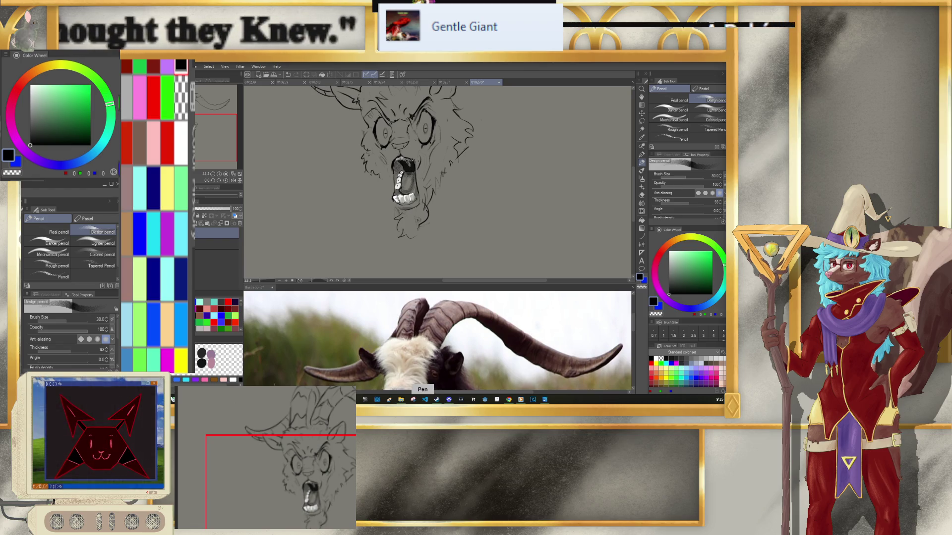
{"action": "key", "text": "e"}
{"action": "key", "text": "bracketleft"}
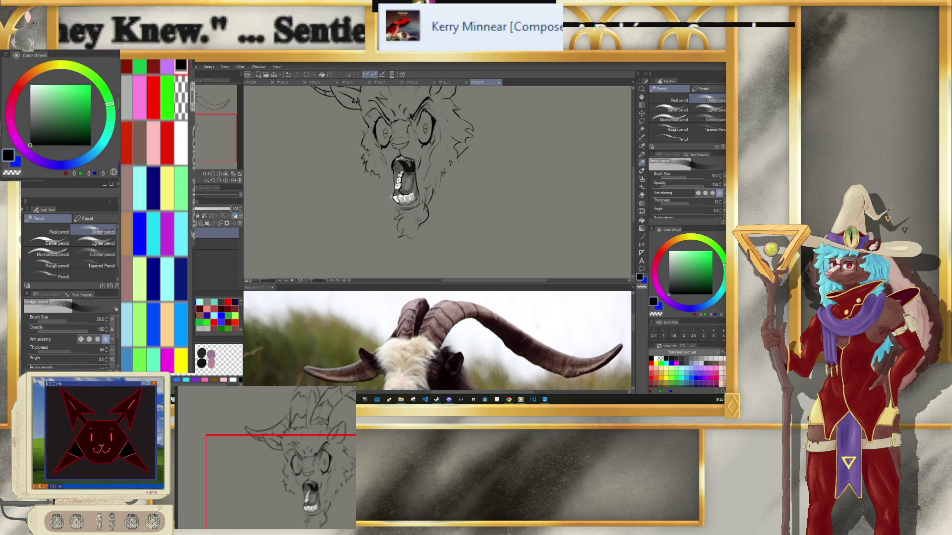
{"action": "key", "text": "bracketleft"}
{"action": "key", "text": "bracketleft"}
{"action": "key", "text": "bracketleft"}
{"action": "key", "text": "bracketleft"}
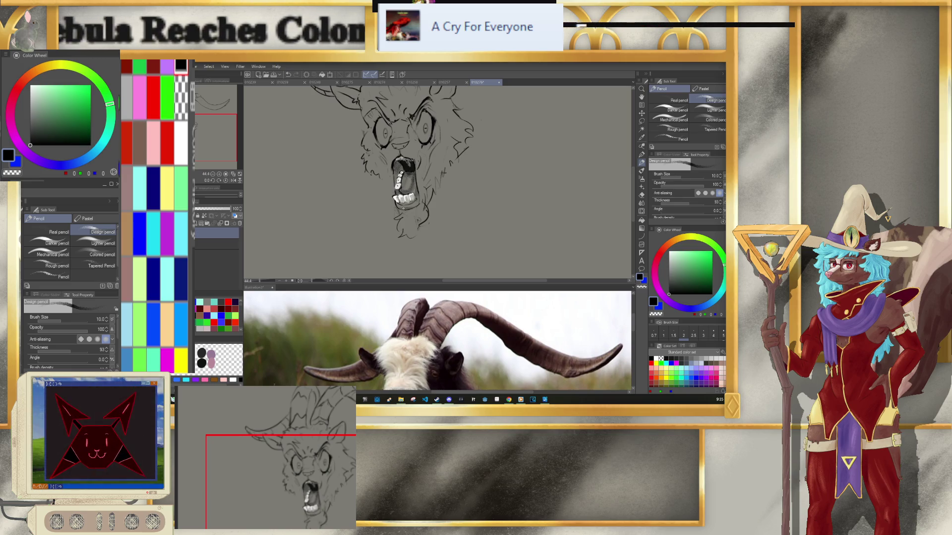
{"action": "key", "text": "bracketright"}
{"action": "key", "text": "bracketright"}
{"action": "key", "text": "bracketright"}
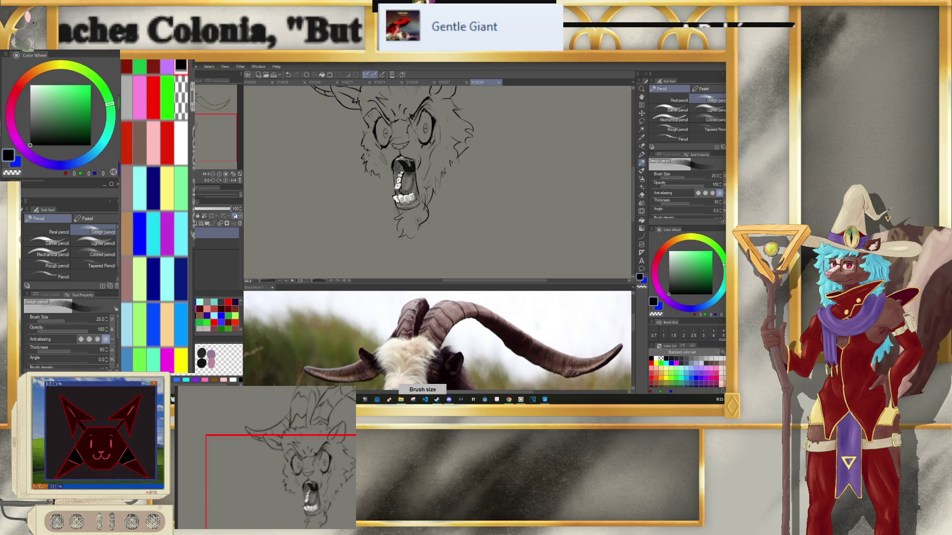
{"action": "key", "text": "bracketleft"}
{"action": "key", "text": "bracketleft"}
{"action": "key", "text": "bracketleft"}
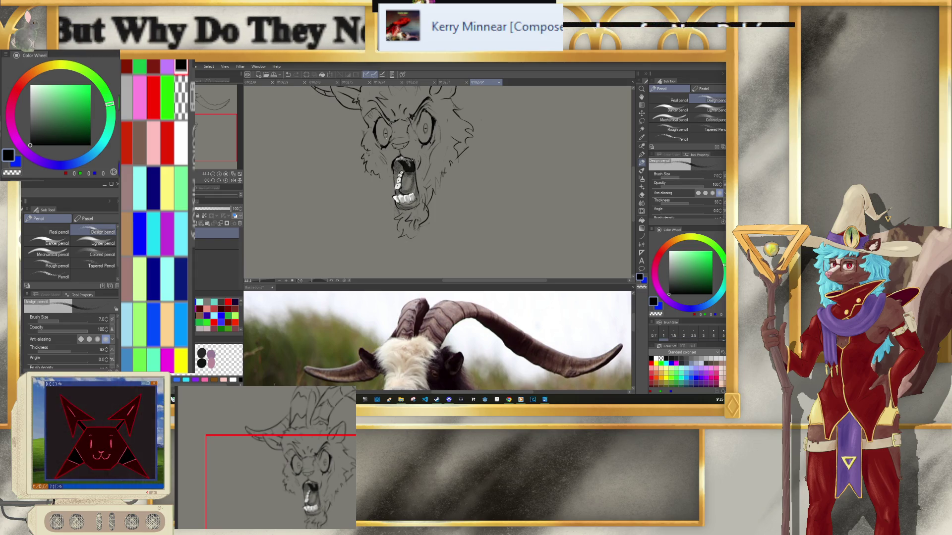
- Fill the goat's eyes with red on the layer below, then return to black and undo once
{"action": "left_click", "coordinate": [22, 81]}
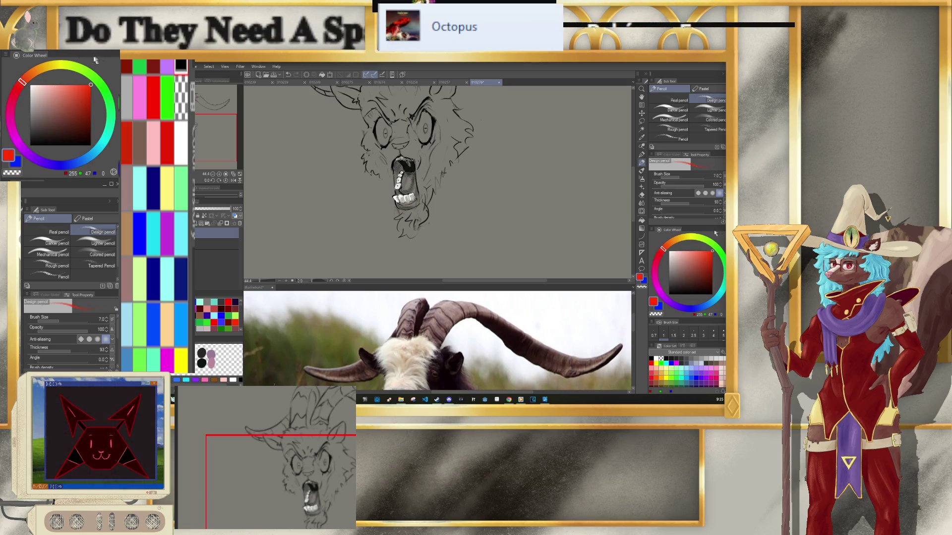
{"action": "left_click", "coordinate": [204, 244]}
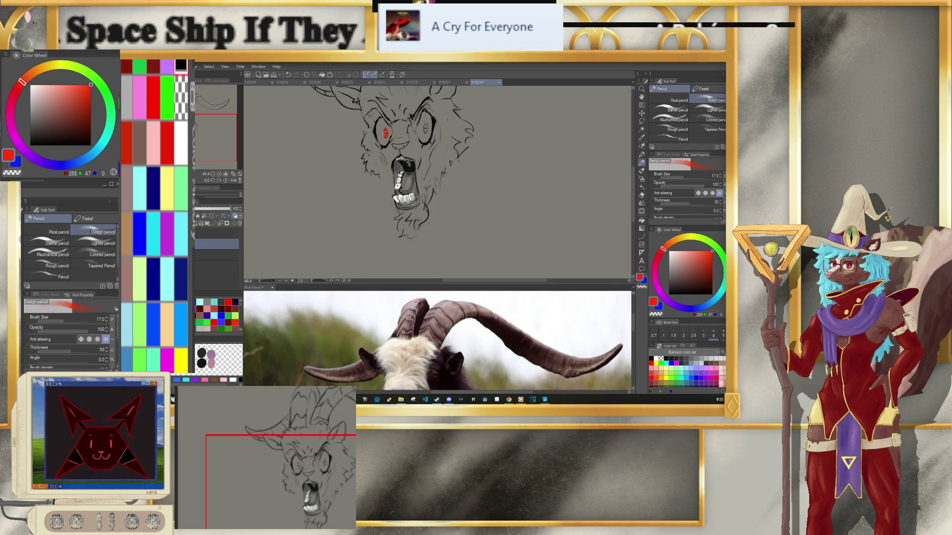
{"action": "left_click", "coordinate": [425, 128]}
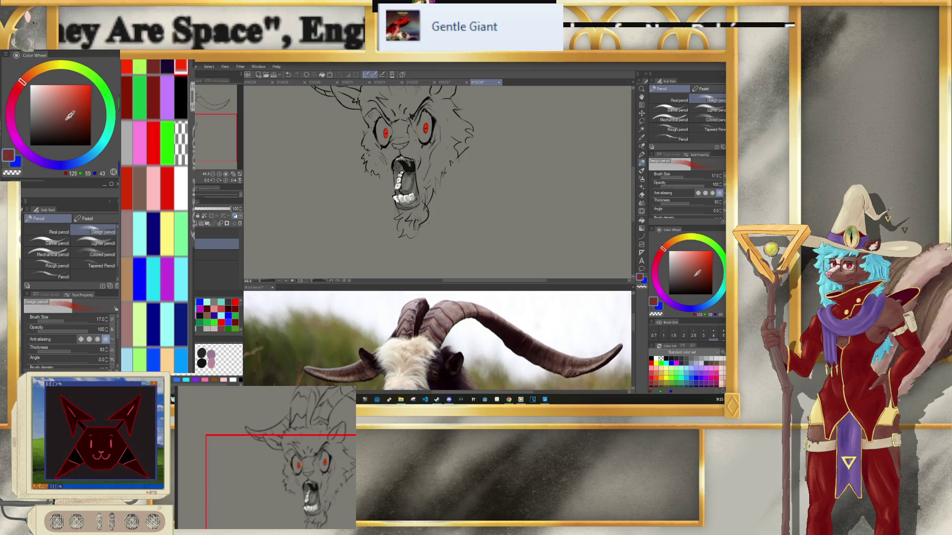
{"action": "left_click", "coordinate": [451, 151], "text": "alt"}
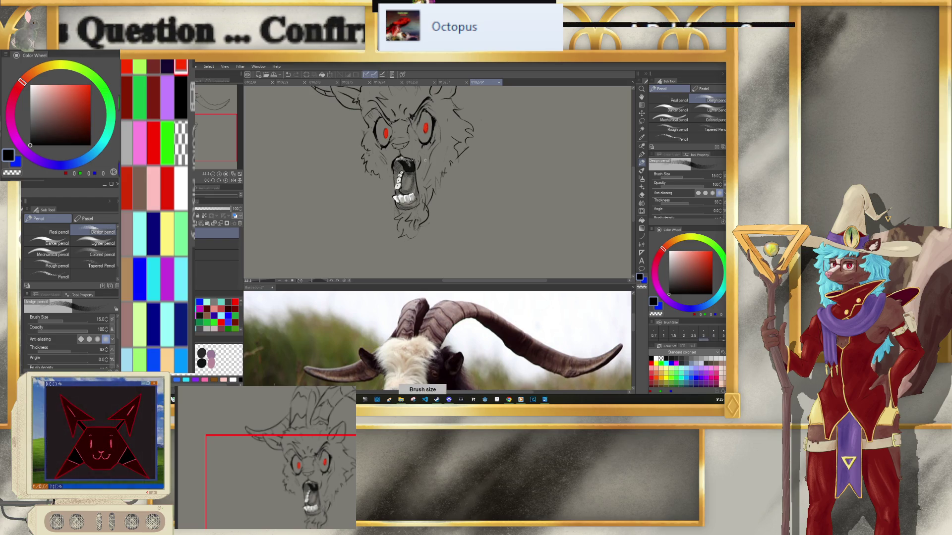
{"action": "key", "text": "ctrl+z"}
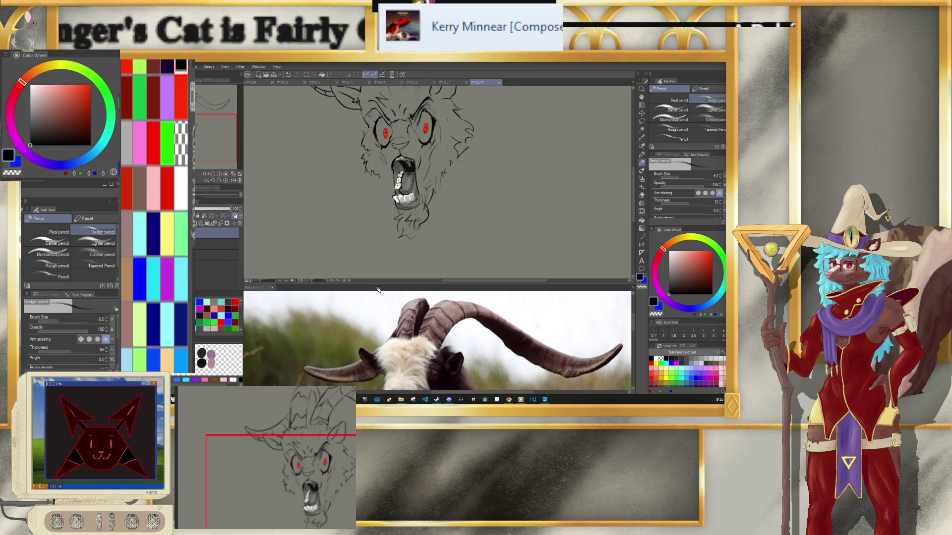
- Zoom the canvas out and back in, and make the brush slightly smaller
{"action": "scroll", "coordinate": [411, 242], "scroll_direction": "down", "scroll_amount": 2}
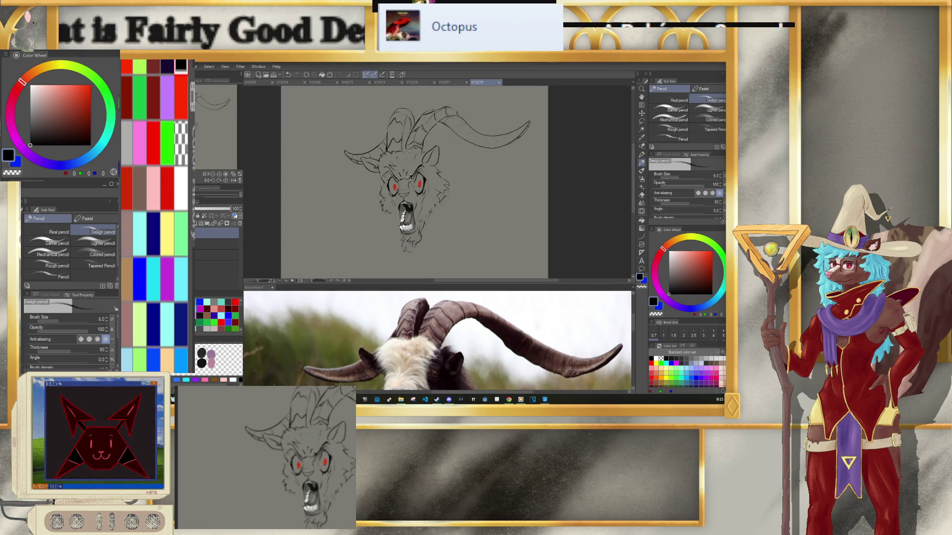
{"action": "scroll", "coordinate": [388, 228], "scroll_direction": "up", "scroll_amount": 1}
{"action": "key", "text": "bracketleft"}
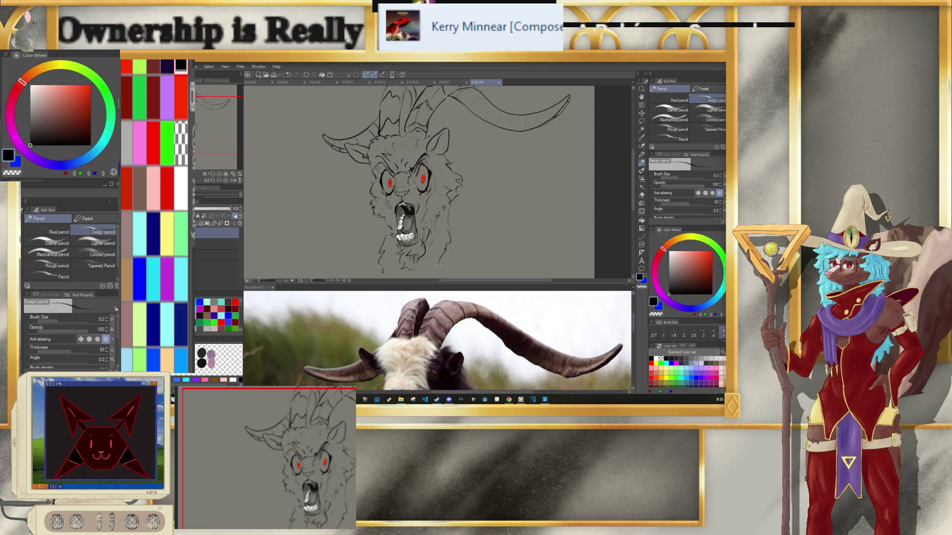
{"action": "scroll", "coordinate": [449, 267], "scroll_direction": "down", "scroll_amount": 3}
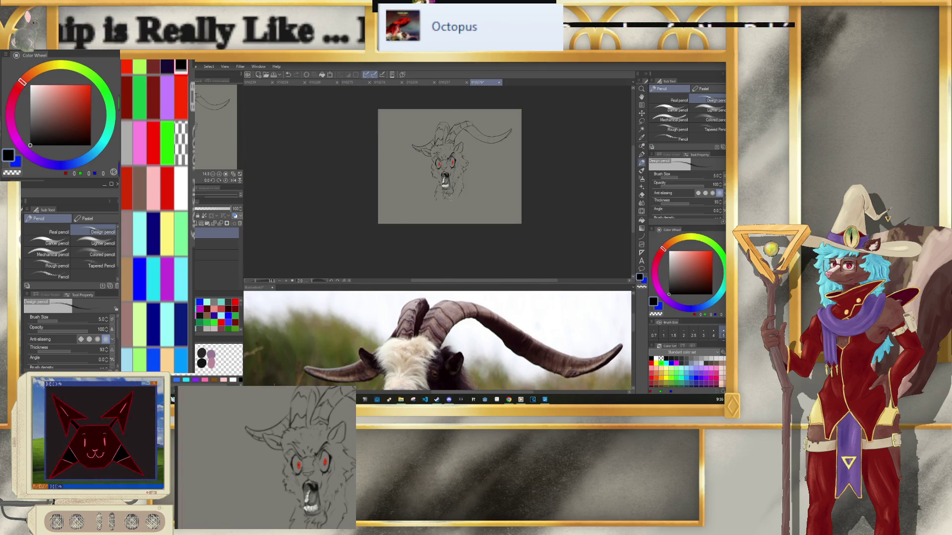
{"action": "scroll", "coordinate": [449, 267], "scroll_direction": "up", "scroll_amount": 1}
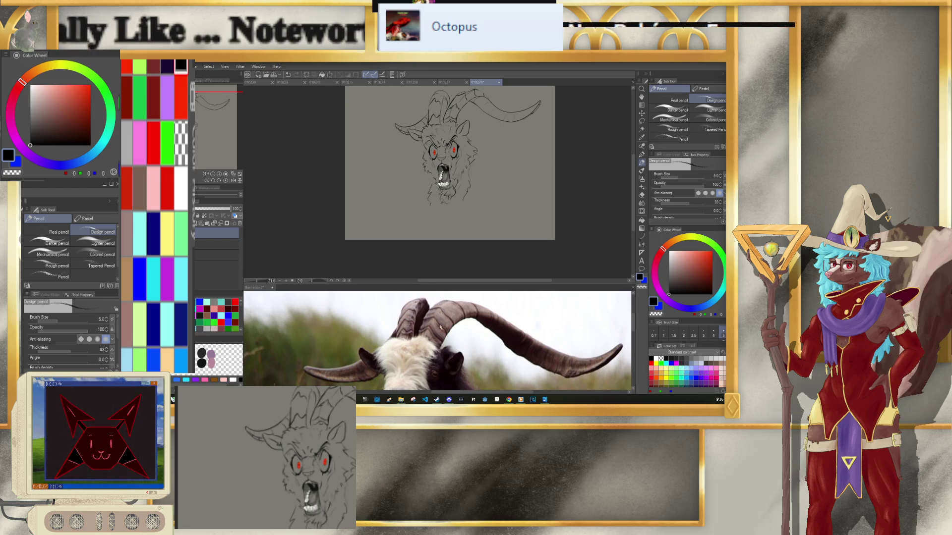
- Inspect the goat reference photo in the lower Illustration3 sub-view, panning to the body, then close it
{"action": "left_click", "coordinate": [433, 344]}
{"action": "scroll", "coordinate": [436, 342], "scroll_direction": "up", "scroll_amount": 5}
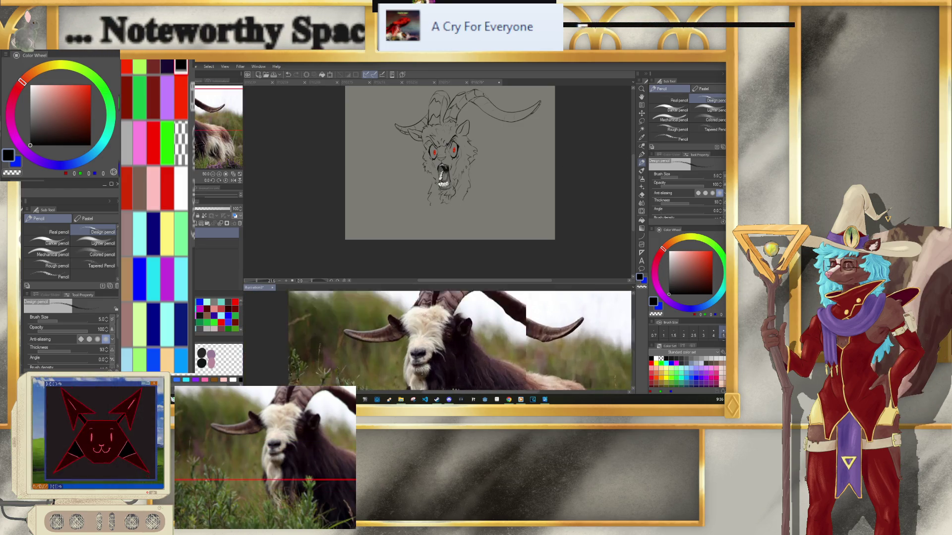
{"action": "scroll", "coordinate": [417, 372], "scroll_direction": "down", "scroll_amount": 2}
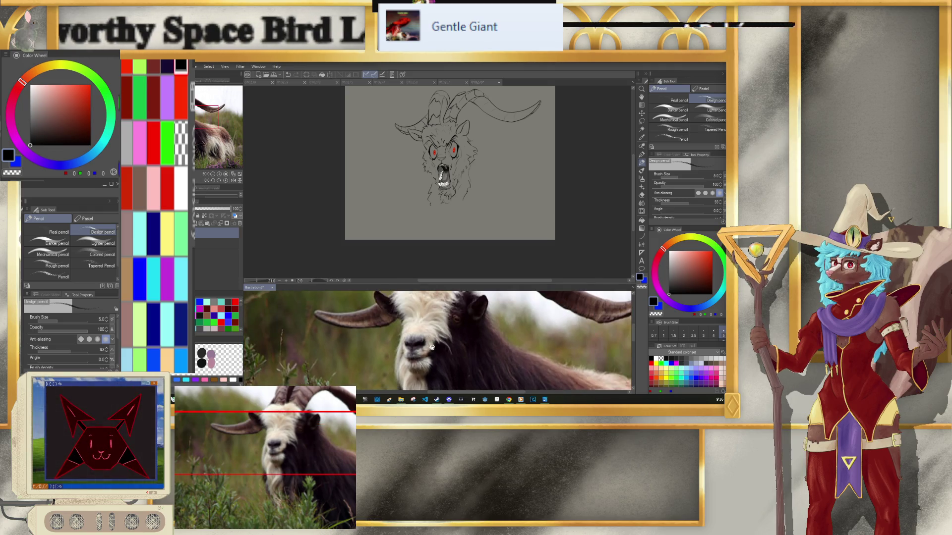
{"action": "mouse_move", "coordinate": [417, 372]}
{"action": "left_mouse_down"}
{"action": "mouse_move", "coordinate": [455, 295]}
{"action": "mouse_move", "coordinate": [407, 349]}
{"action": "left_mouse_up"}
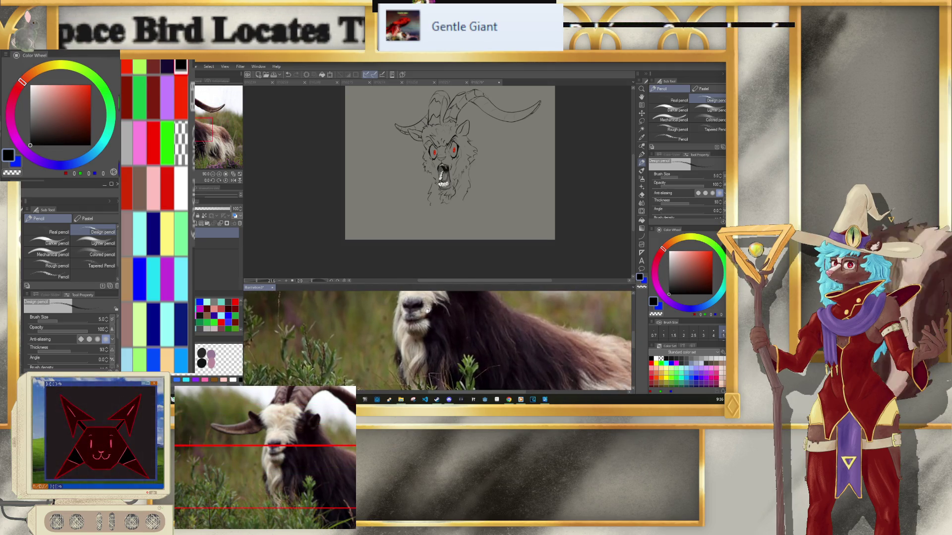
{"action": "scroll", "coordinate": [407, 349], "scroll_direction": "down", "scroll_amount": 1}
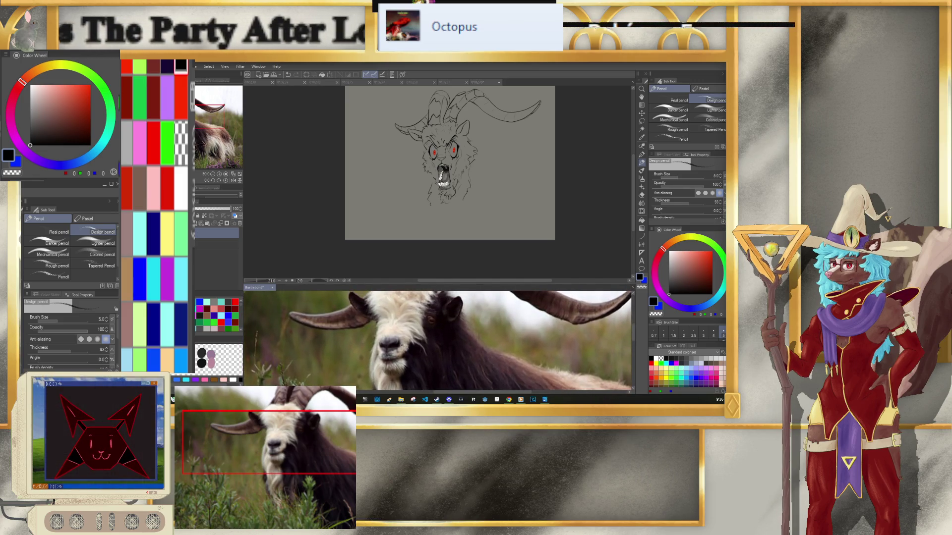
{"action": "left_click", "coordinate": [272, 289]}
- Confirm closing the reference view, zoom in, and centre the view on the goat's head and neck
{"action": "key", "text": "Return"}
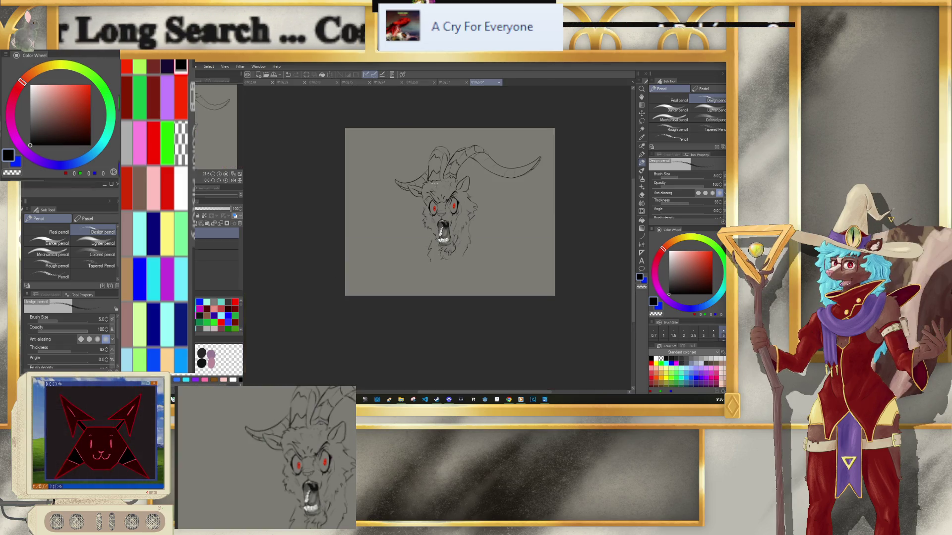
{"action": "scroll", "coordinate": [523, 198], "scroll_direction": "up", "scroll_amount": 1}
{"action": "scroll", "coordinate": [523, 198], "scroll_direction": "up", "scroll_amount": 1}
{"action": "scroll", "coordinate": [525, 193], "scroll_direction": "up", "scroll_amount": 1}
{"action": "scroll", "coordinate": [520, 213], "scroll_direction": "up", "scroll_amount": 1}
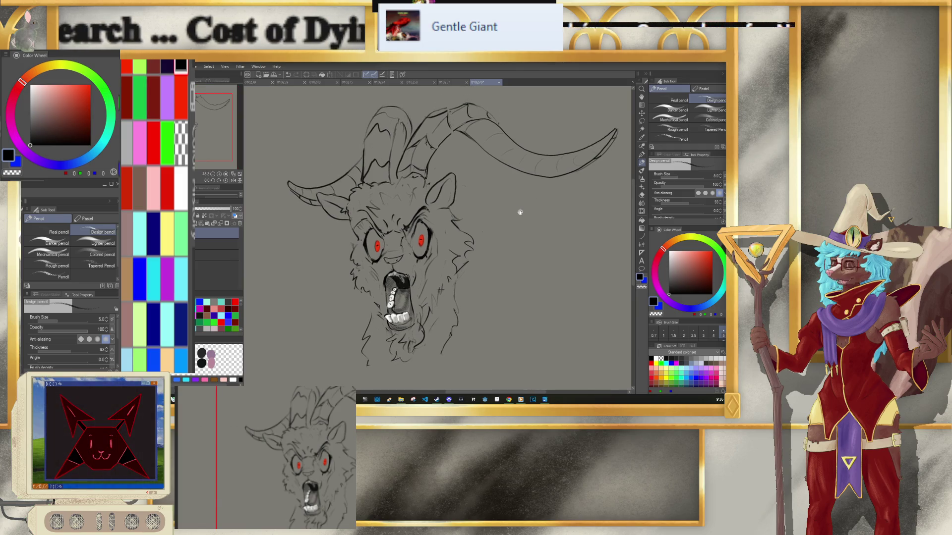
{"action": "left_click_drag", "start_coordinate": [520, 213], "coordinate": [541, 219]}
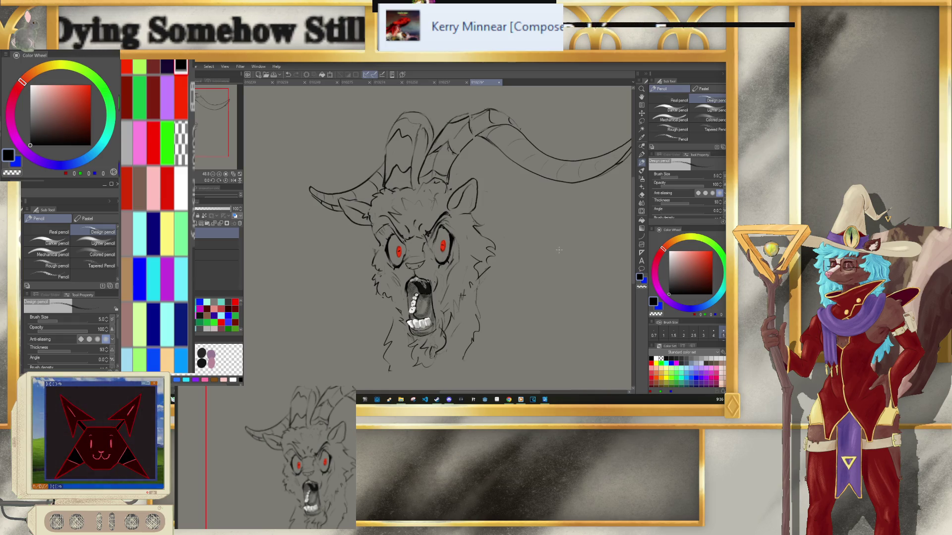
{"action": "left_click_drag", "start_coordinate": [450, 343], "coordinate": [454, 230]}
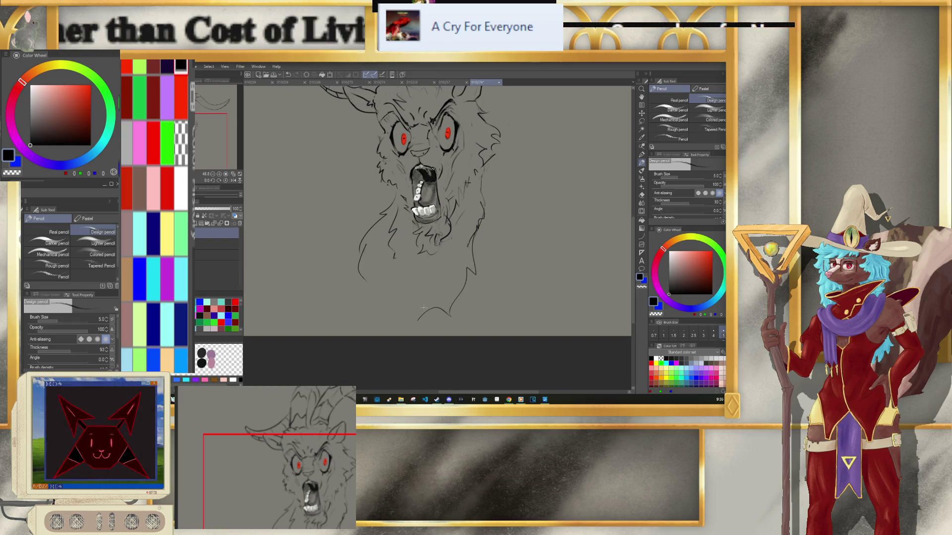
- Sketch dark rough fur strokes on the lower neck, left cheek and right side of the head
{"action": "left_click_drag", "start_coordinate": [372, 290], "coordinate": [400, 307]}
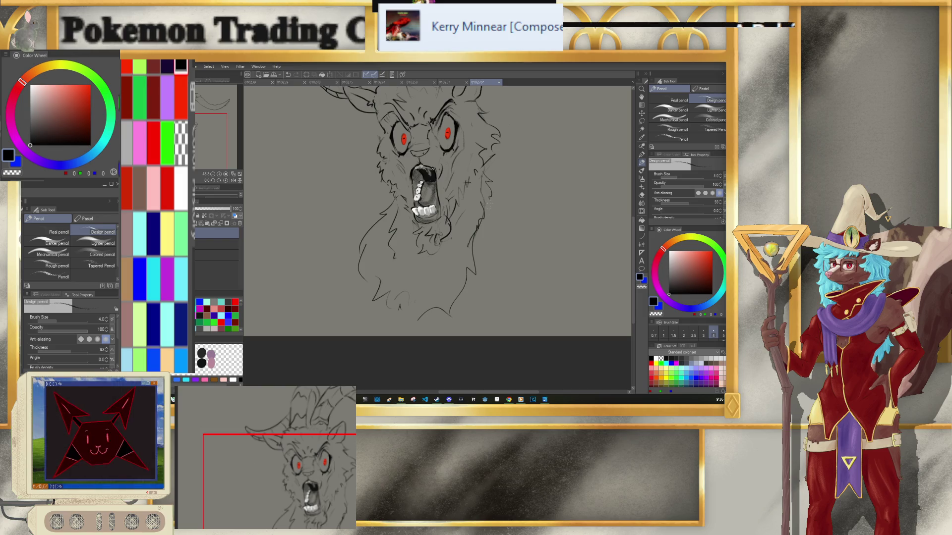
{"action": "key", "text": "e"}
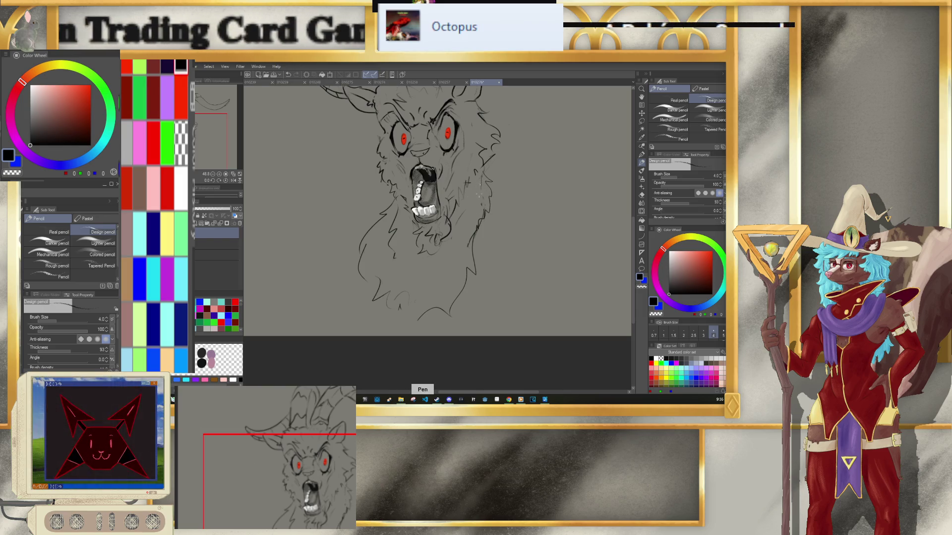
{"action": "key", "text": "bracketright"}
{"action": "key", "text": "bracketright"}
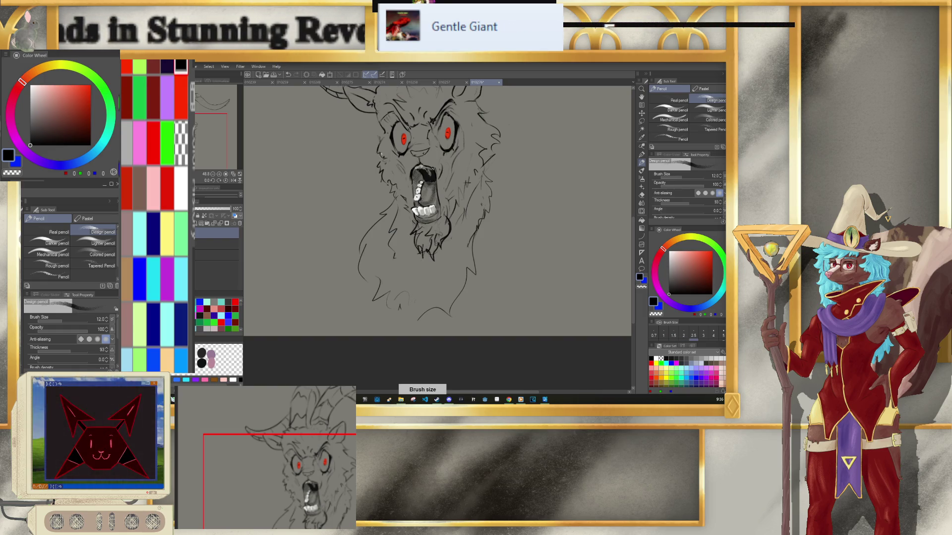
{"action": "left_click_drag", "start_coordinate": [372, 164], "coordinate": [381, 171]}
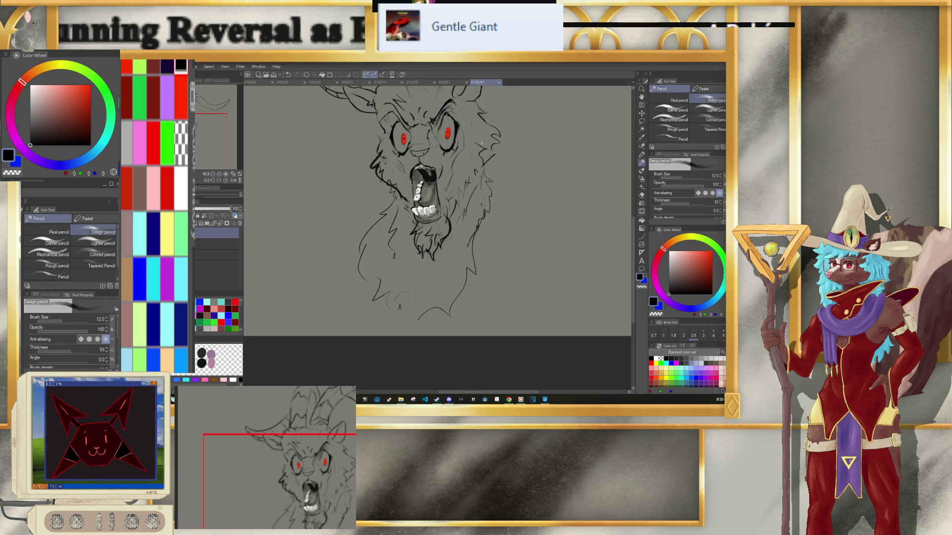
{"action": "left_click_drag", "start_coordinate": [491, 143], "coordinate": [457, 203]}
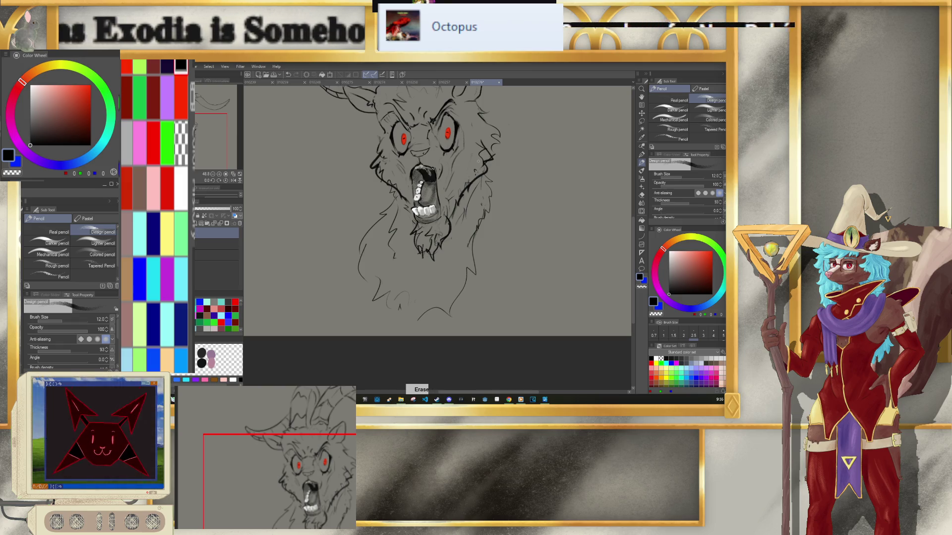
{"action": "left_click_drag", "start_coordinate": [455, 192], "coordinate": [459, 176]}
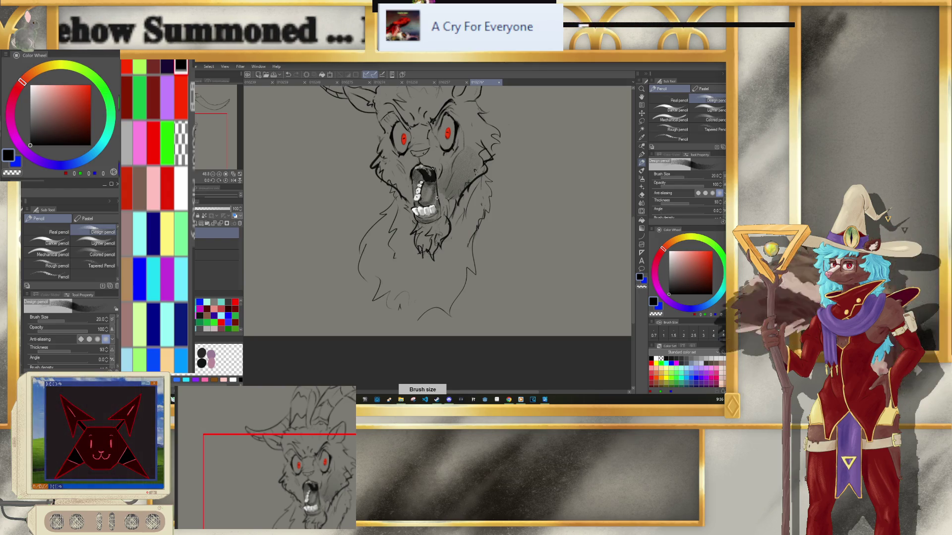
- Toggle the eraser and black/white colours while resizing the brush for broad shading
{"action": "key", "text": "e"}
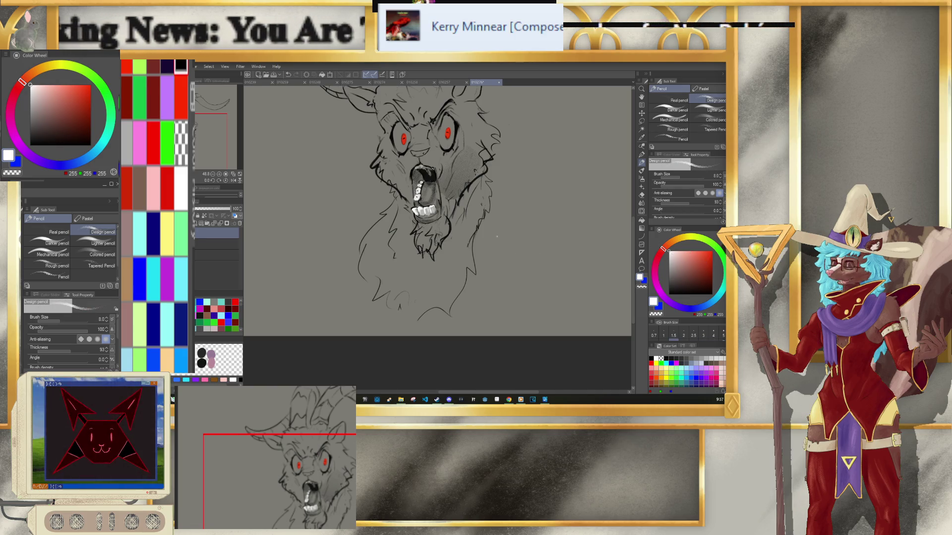
{"action": "key", "text": "x"}
{"action": "key", "text": "bracketright"}
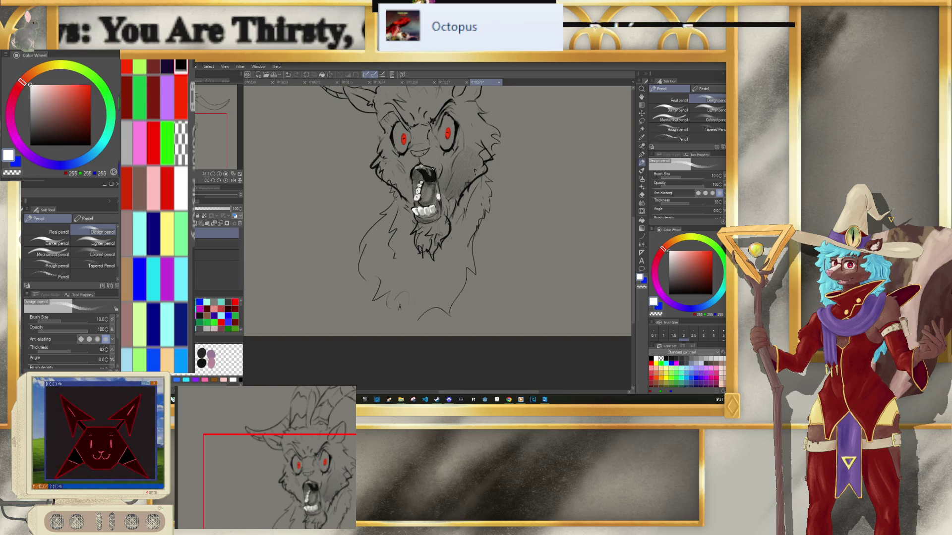
{"action": "key", "text": "x"}
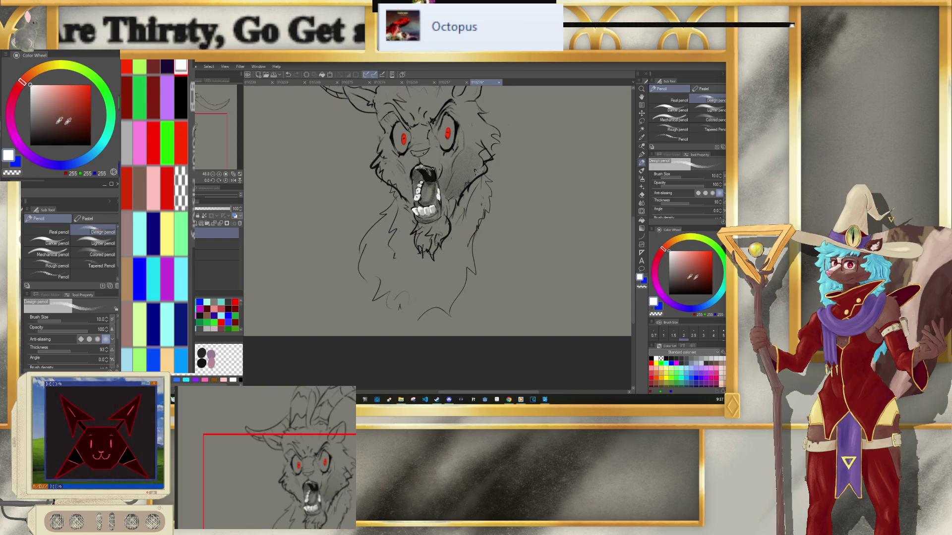
{"action": "key", "text": "bracketleft"}
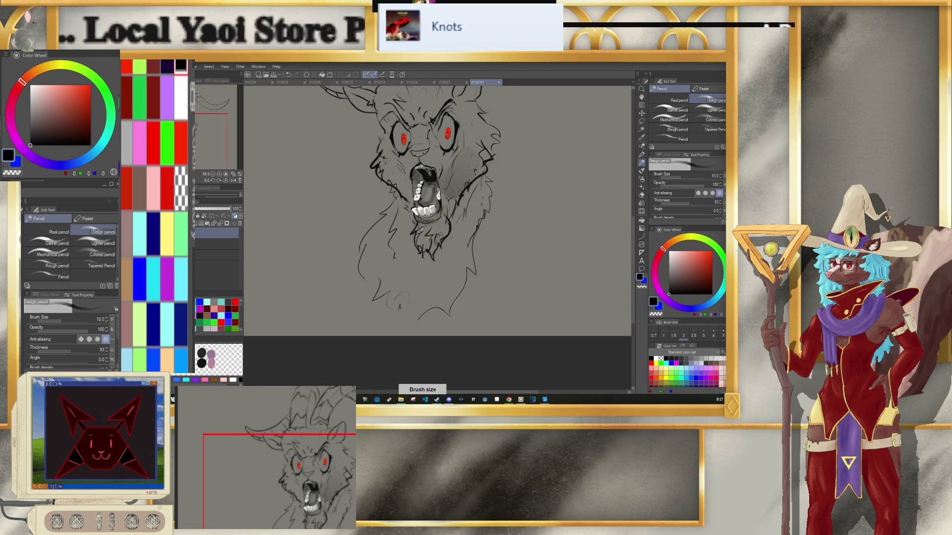
{"action": "key", "text": "bracketleft"}
{"action": "key", "text": "bracketleft"}
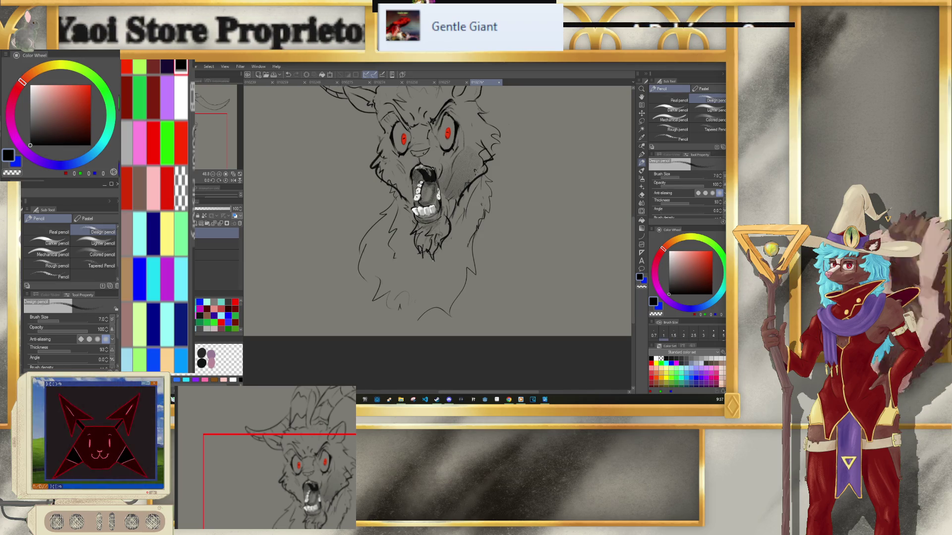
{"action": "key", "text": "bracketright"}
{"action": "key", "text": "bracketright"}
{"action": "key", "text": "bracketright"}
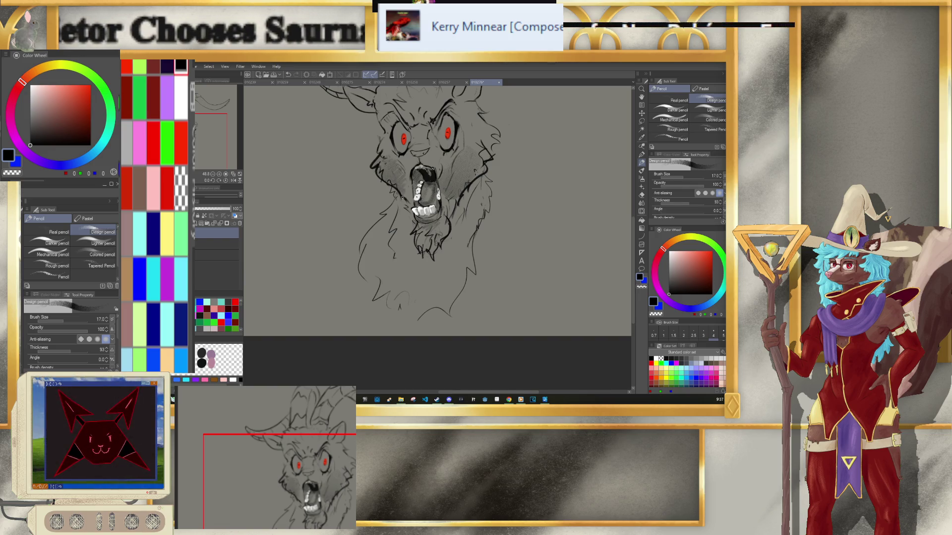
{"action": "key", "text": "bracketright"}
{"action": "key", "text": "bracketright"}
{"action": "key", "text": "bracketright"}
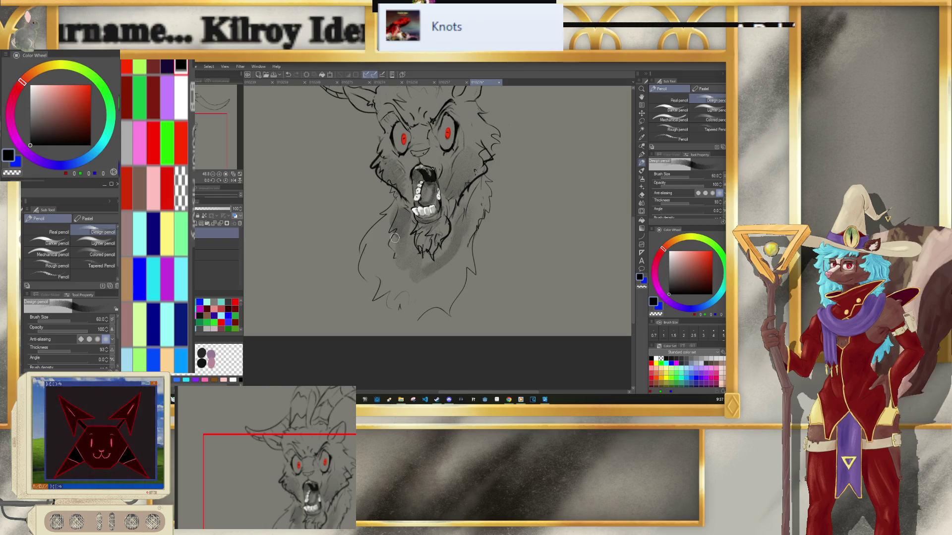
{"action": "key", "text": "bracketright"}
{"action": "key", "text": "bracketleft"}
{"action": "key", "text": "bracketleft"}
{"action": "key", "text": "bracketleft"}
- Shade grey along the left side of the neck, then switch to the eraser at brush size 50
{"action": "left_click_drag", "start_coordinate": [387, 233], "coordinate": [390, 272]}
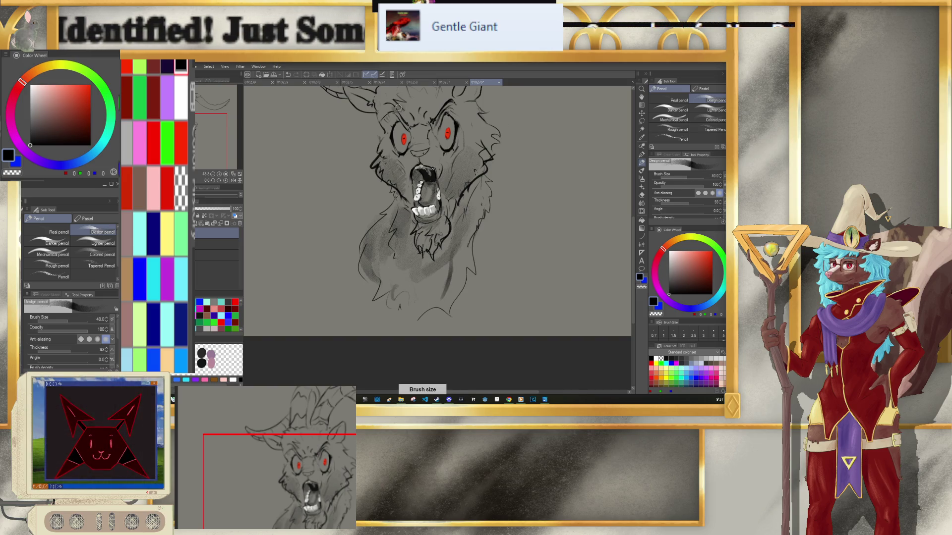
{"action": "key", "text": "bracketleft"}
{"action": "key", "text": "bracketleft"}
{"action": "key", "text": "bracketleft"}
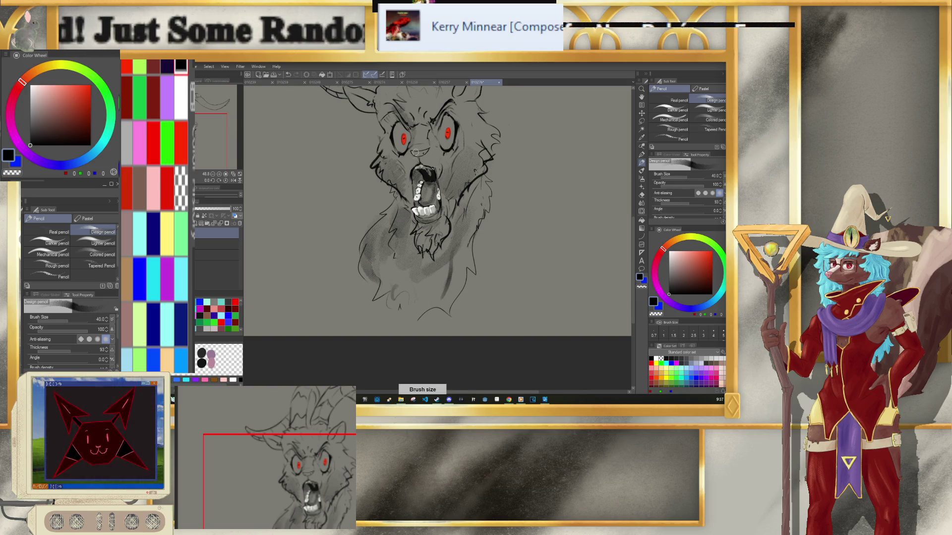
{"action": "key", "text": "e"}
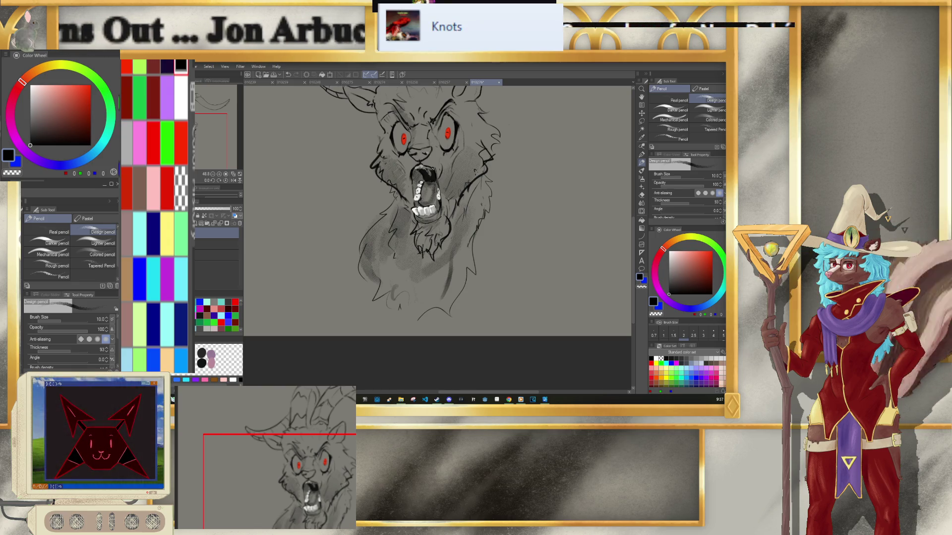
{"action": "key", "text": "bracketright"}
{"action": "key", "text": "bracketright"}
{"action": "key", "text": "bracketright"}
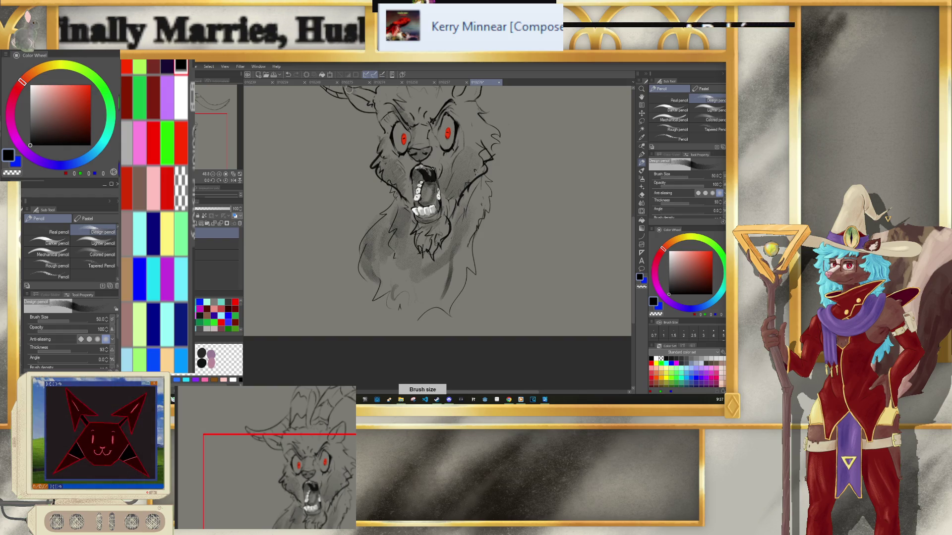
- Zoom out to 33.3% and shade inside the right horn grey, undoing a stray stroke
{"action": "scroll", "coordinate": [447, 154], "scroll_direction": "up", "scroll_amount": 3}
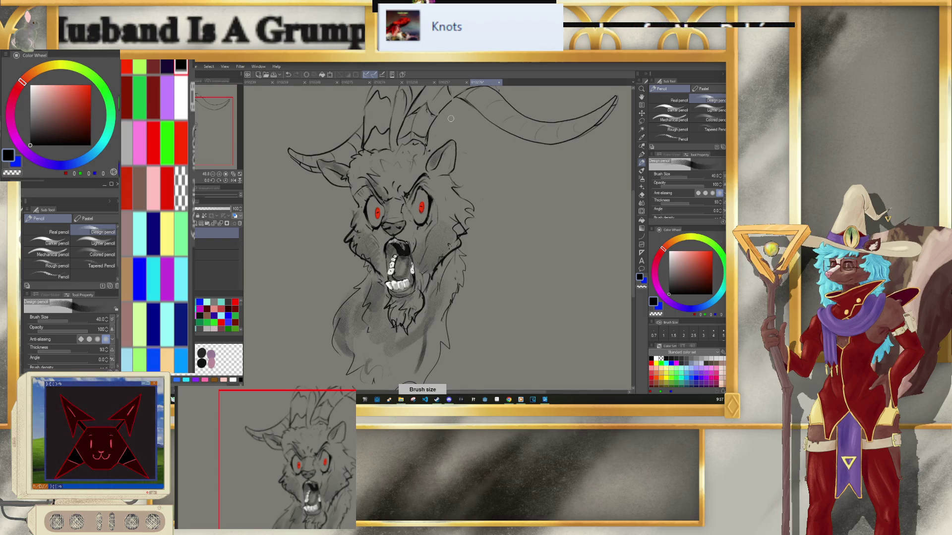
{"action": "scroll", "coordinate": [451, 119], "scroll_direction": "down", "scroll_amount": 2}
{"action": "scroll", "coordinate": [461, 134], "scroll_direction": "down", "scroll_amount": 1}
{"action": "scroll", "coordinate": [475, 154], "scroll_direction": "up", "scroll_amount": 1}
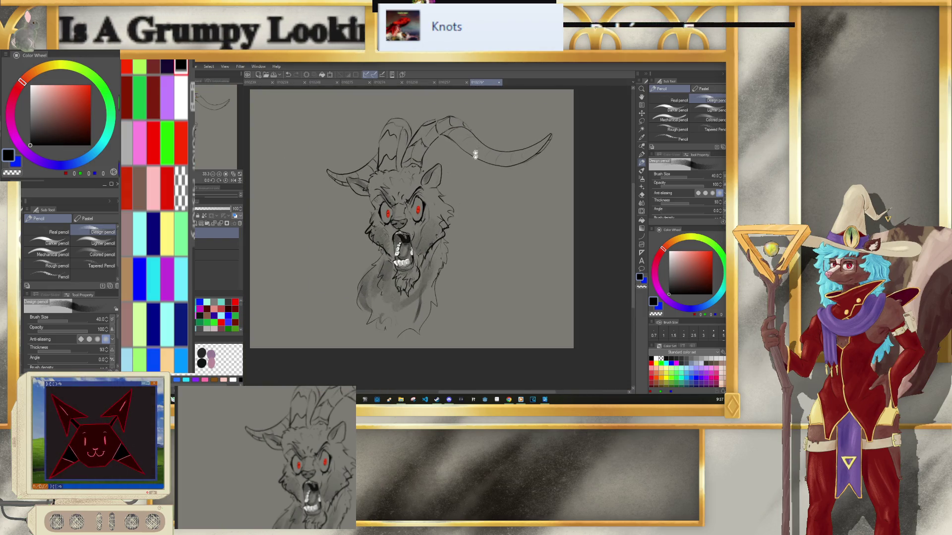
{"action": "scroll", "coordinate": [476, 158], "scroll_direction": "up", "scroll_amount": 1}
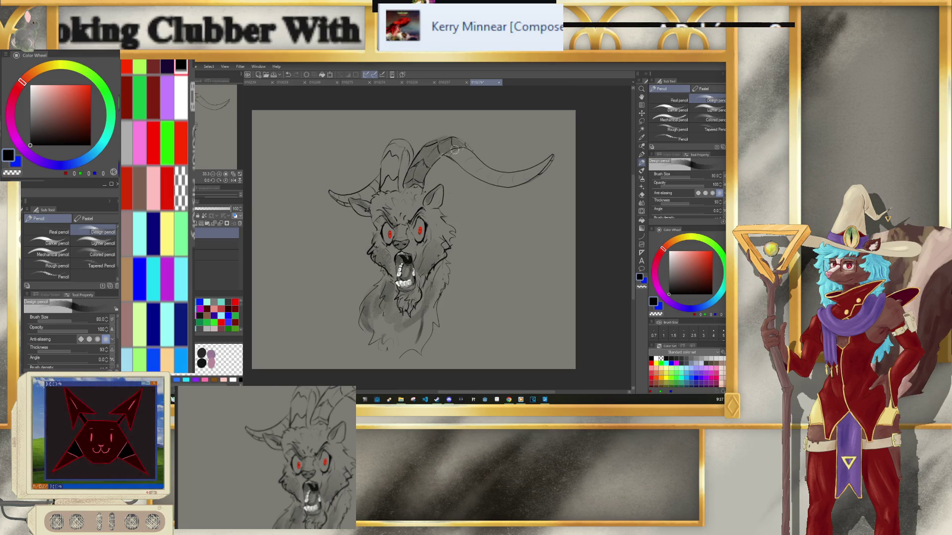
{"action": "left_click_drag", "start_coordinate": [466, 165], "coordinate": [480, 172]}
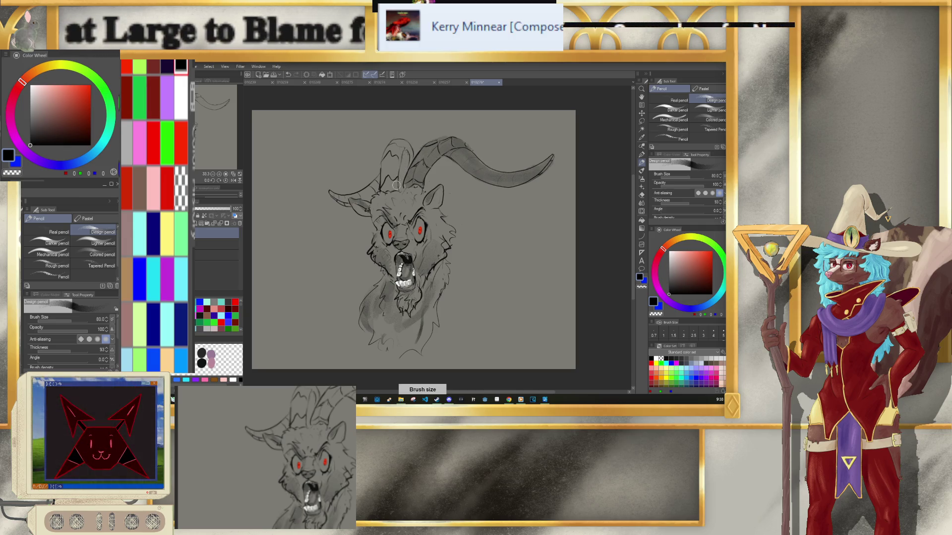
{"action": "key", "text": "bracketleft"}
{"action": "key", "text": "ctrl+z"}
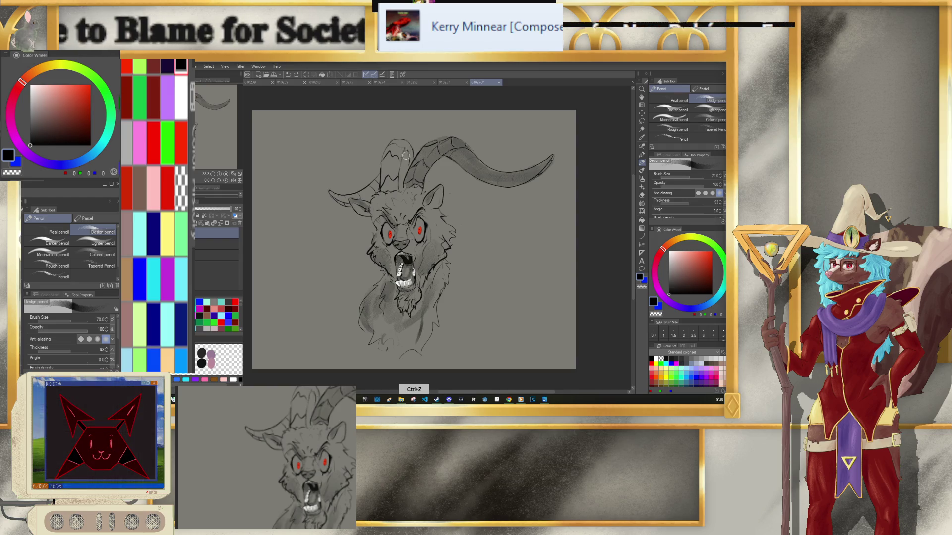
{"action": "key", "text": "bracketleft"}
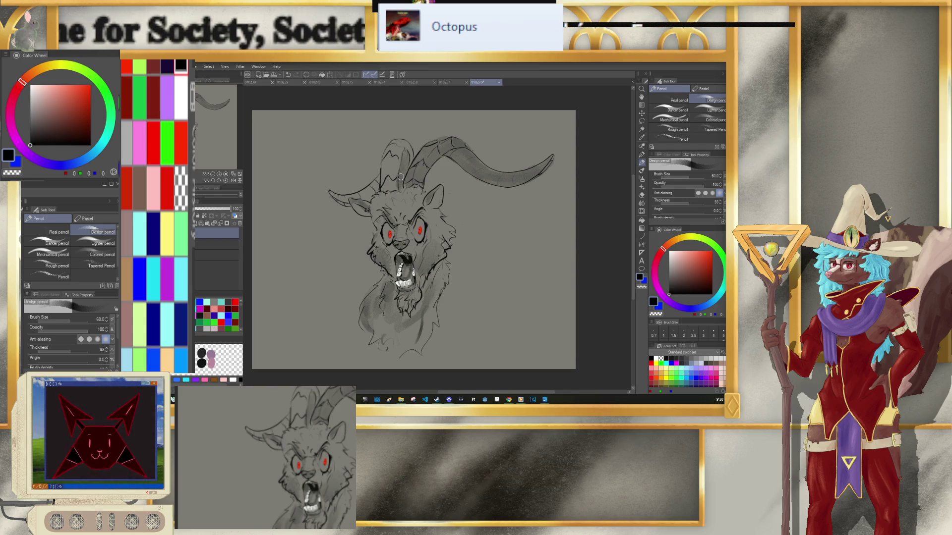
{"action": "key", "text": "bracketright"}
{"action": "key", "text": "bracketright"}
{"action": "key", "text": "bracketright"}
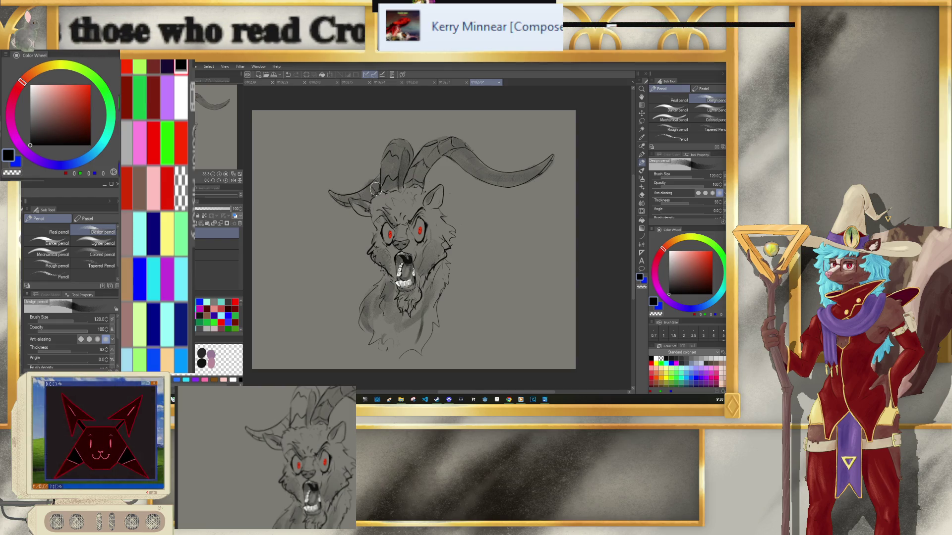
- Switch back to the pen, shrink the brush to size 8, and swap the colour to white
{"action": "key", "text": "p"}
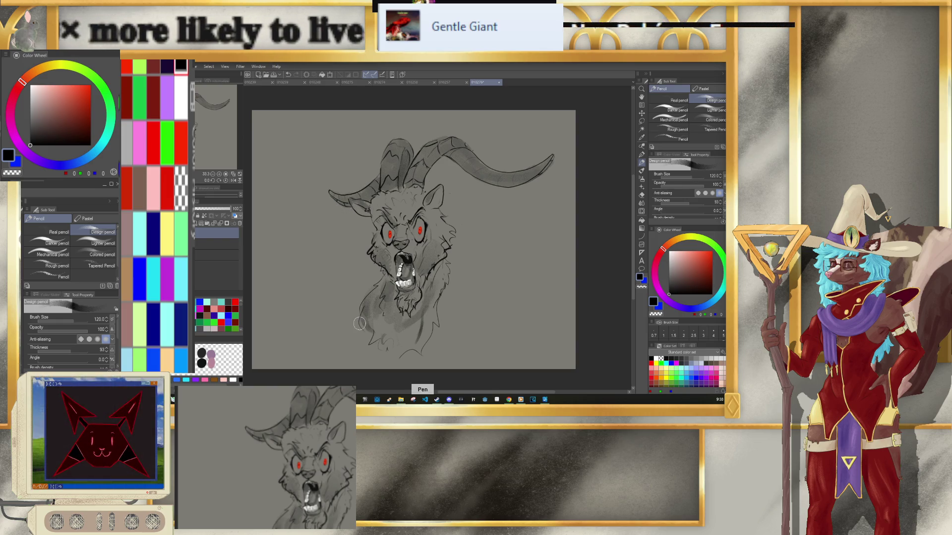
{"action": "key", "text": "bracketleft"}
{"action": "key", "text": "bracketleft"}
{"action": "key", "text": "bracketleft"}
{"action": "key", "text": "bracketleft"}
{"action": "key", "text": "bracketleft"}
{"action": "key", "text": "bracketleft"}
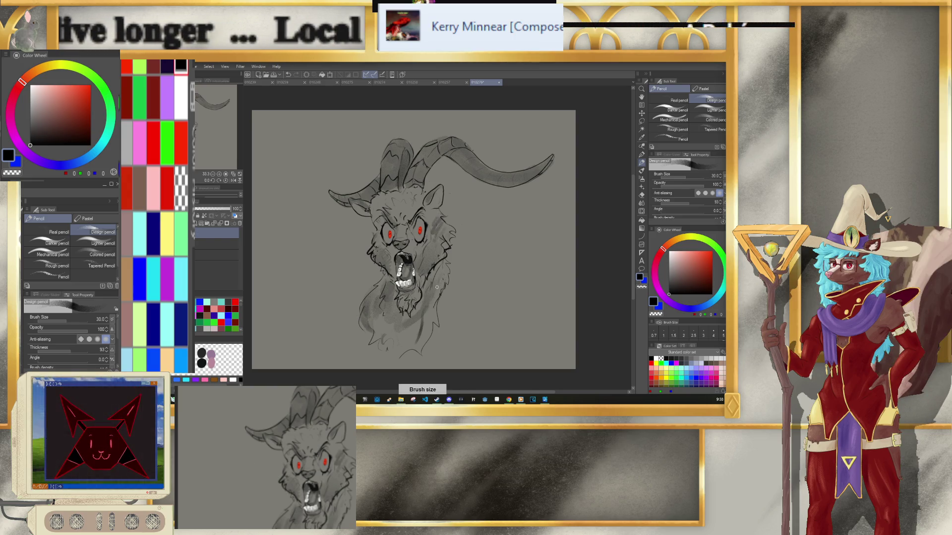
{"action": "key", "text": "bracketleft"}
{"action": "key", "text": "x"}
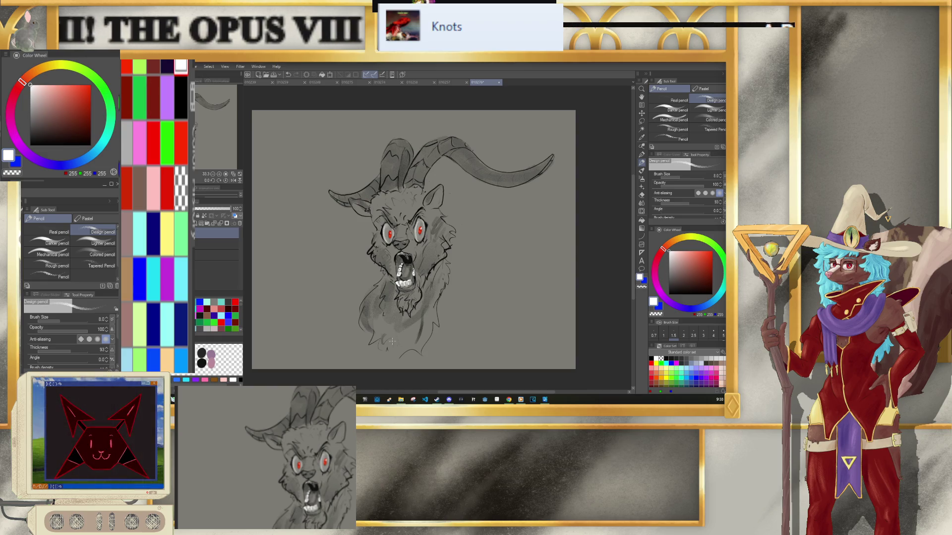
- Alternate white and black on the Color Wheel for eye highlights and drool strands, ending black at size 20
{"action": "key", "text": "bracketright"}
{"action": "key", "text": "bracketright"}
{"action": "key", "text": "bracketright"}
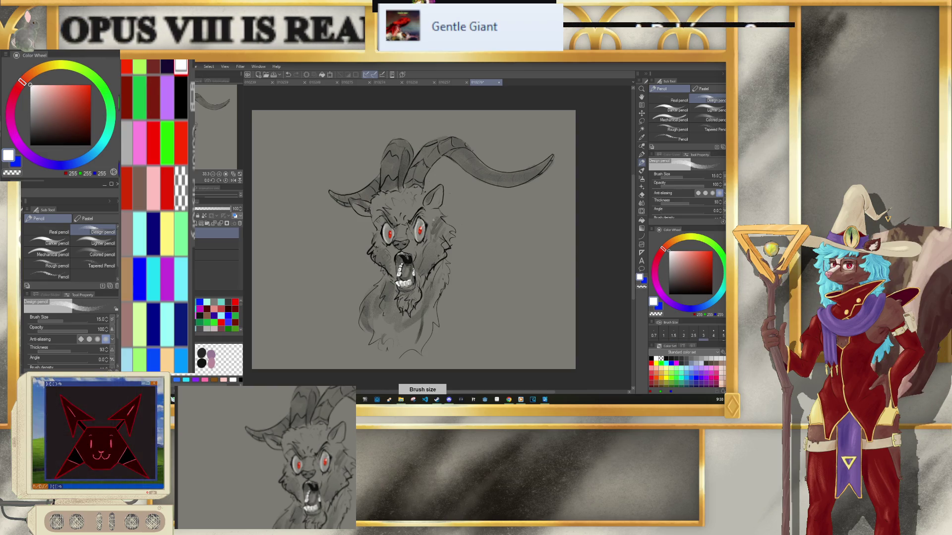
{"action": "key", "text": "ctrl+z"}
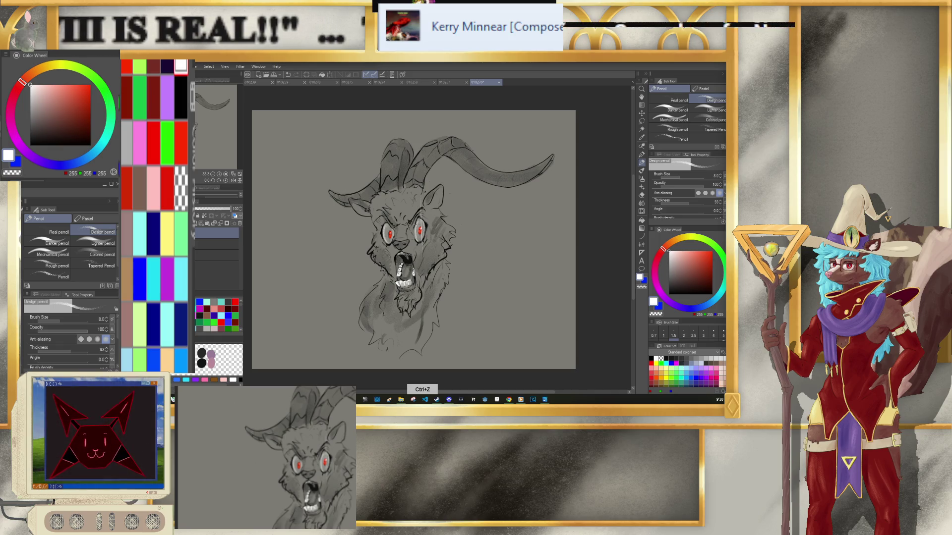
{"action": "left_click", "coordinate": [389, 339], "text": "alt"}
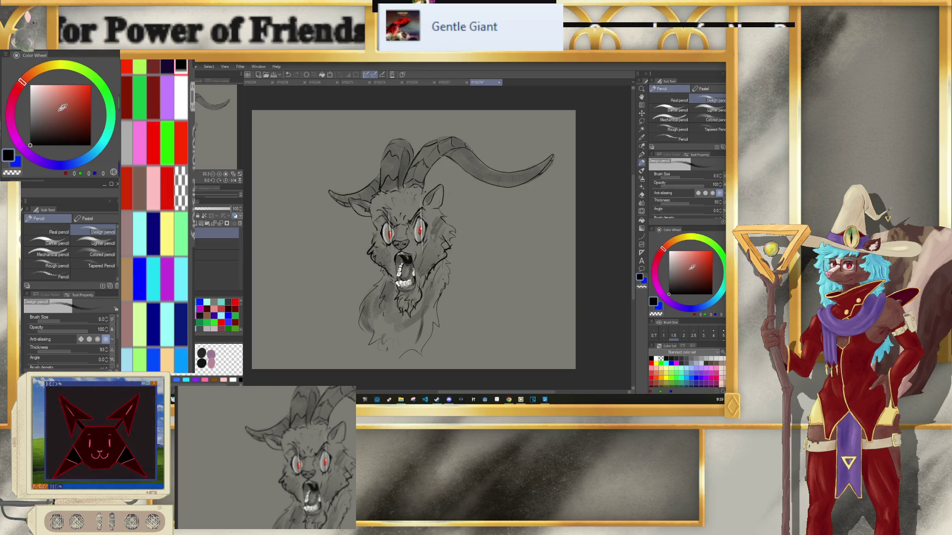
{"action": "left_click", "coordinate": [30, 85]}
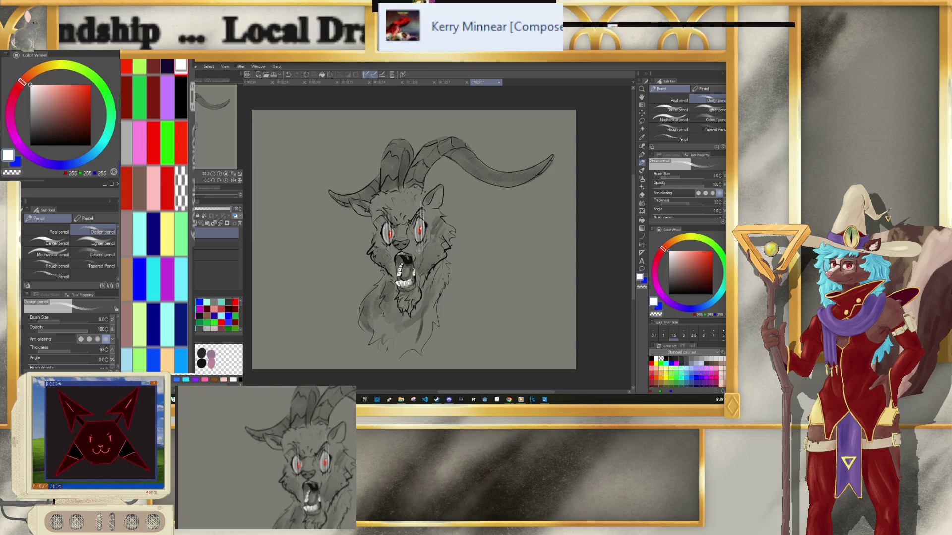
{"action": "key", "text": "bracketright"}
{"action": "key", "text": "bracketright"}
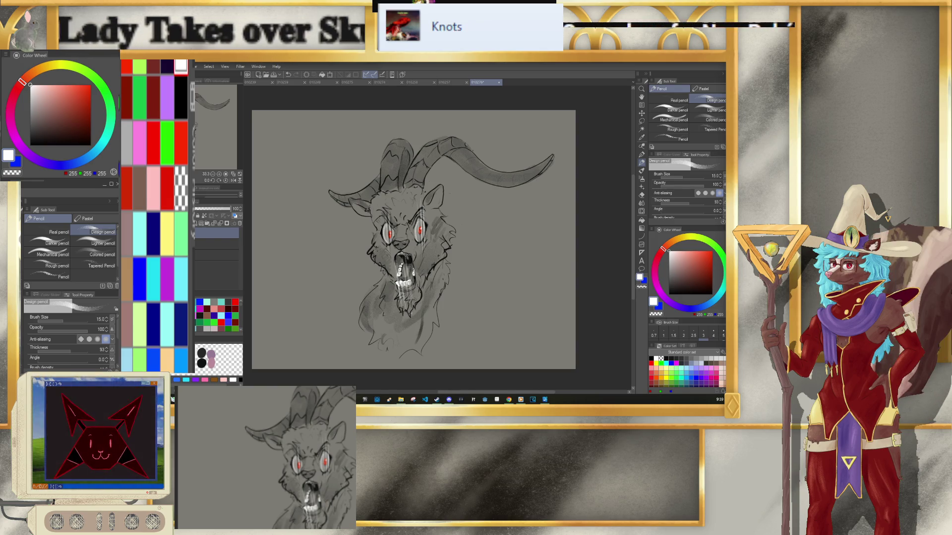
{"action": "left_click", "coordinate": [669, 295]}
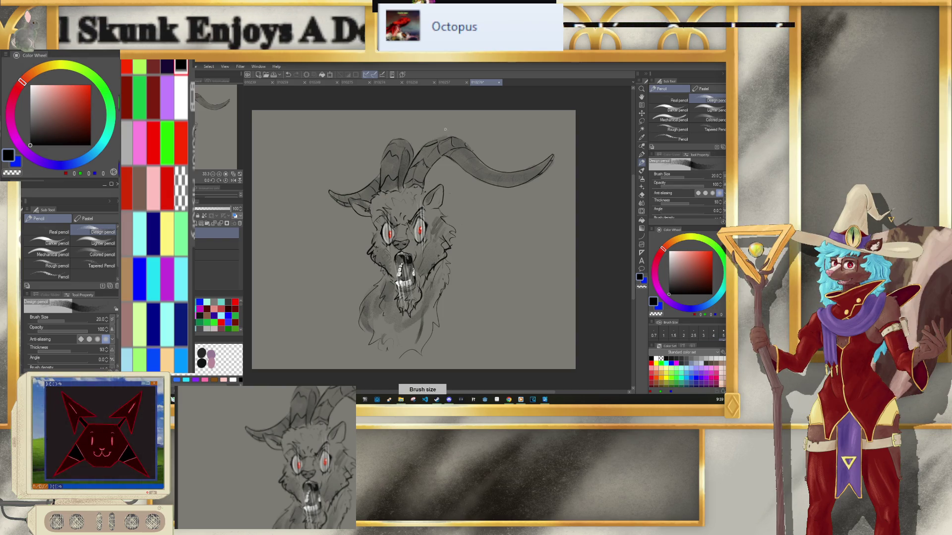
- Draw vertical shake lines above the horns, switching between white and black
{"action": "left_click_drag", "start_coordinate": [450, 126], "coordinate": [453, 179]}
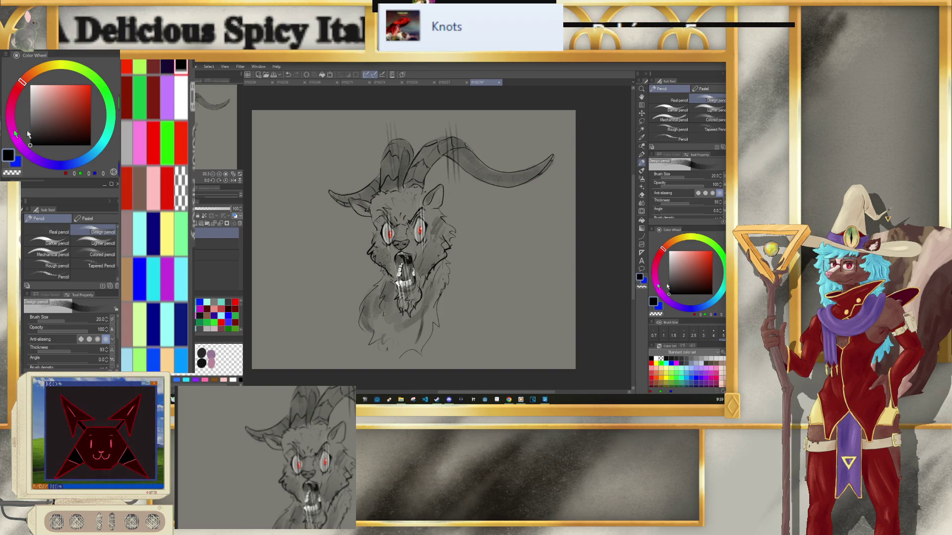
{"action": "left_click_drag", "start_coordinate": [667, 286], "coordinate": [669, 252]}
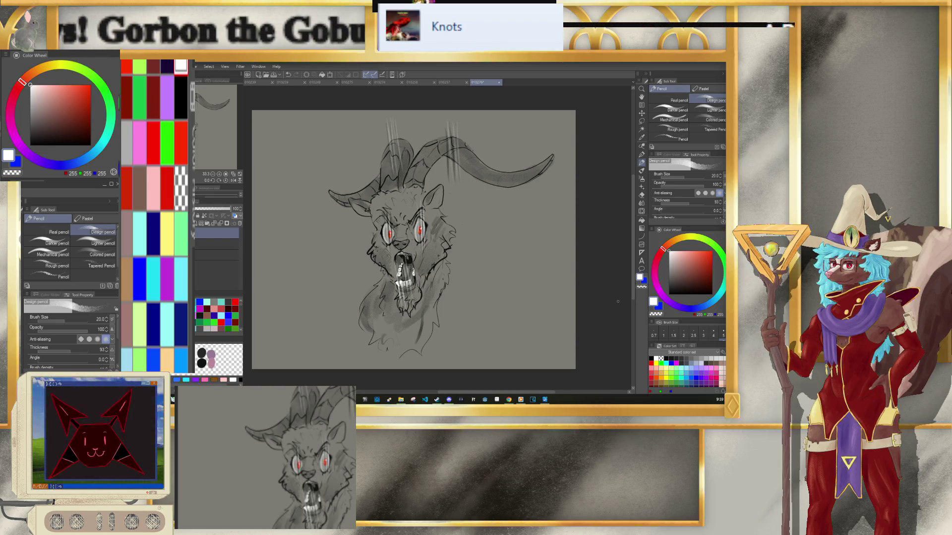
{"action": "key", "text": "x"}
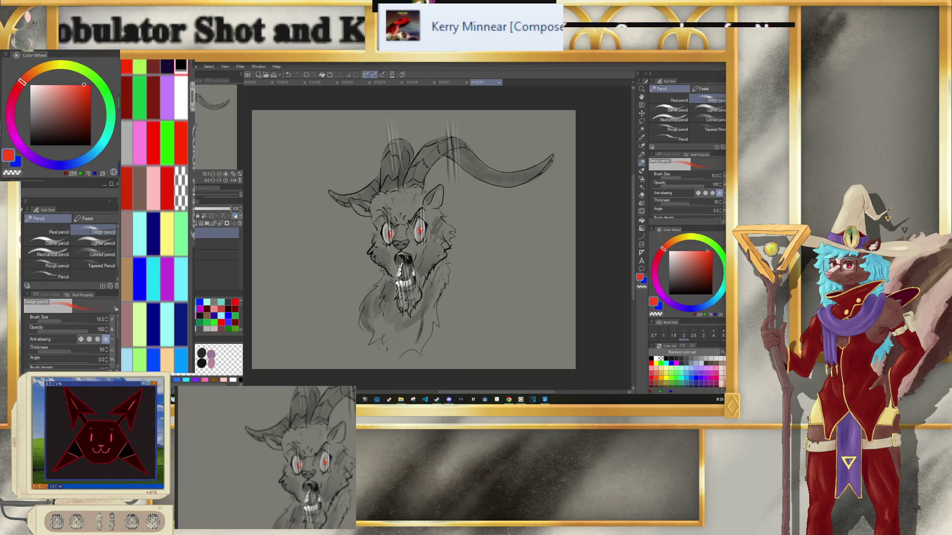
- Add a small red streak beside the goat's left eye
{"action": "key", "text": "b"}
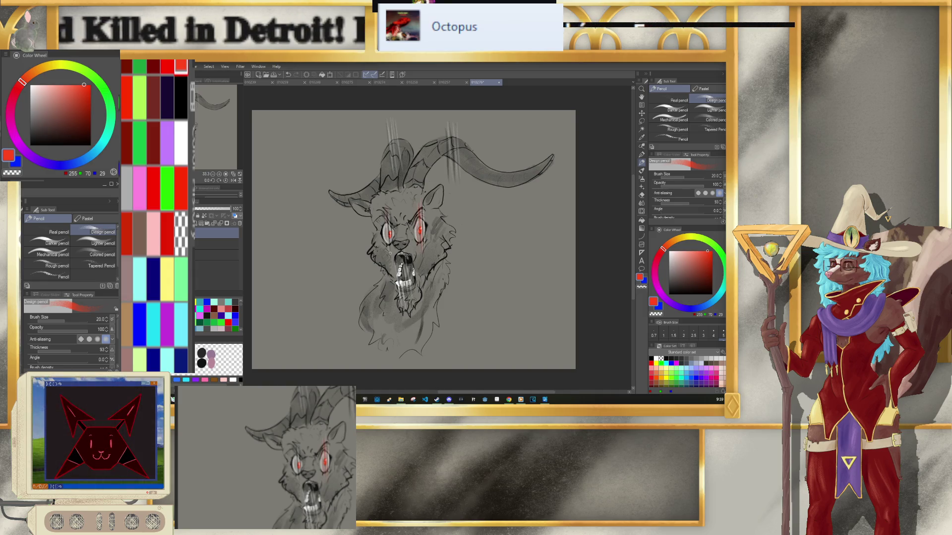
{"action": "left_click_drag", "start_coordinate": [386, 210], "coordinate": [389, 224]}
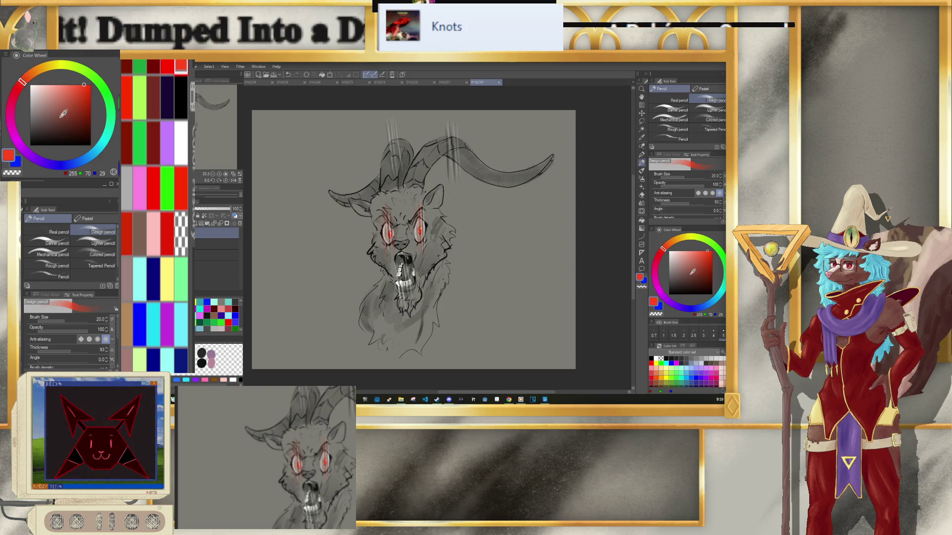
{"action": "left_click", "coordinate": [669, 268]}
{"action": "left_click", "coordinate": [703, 336]}
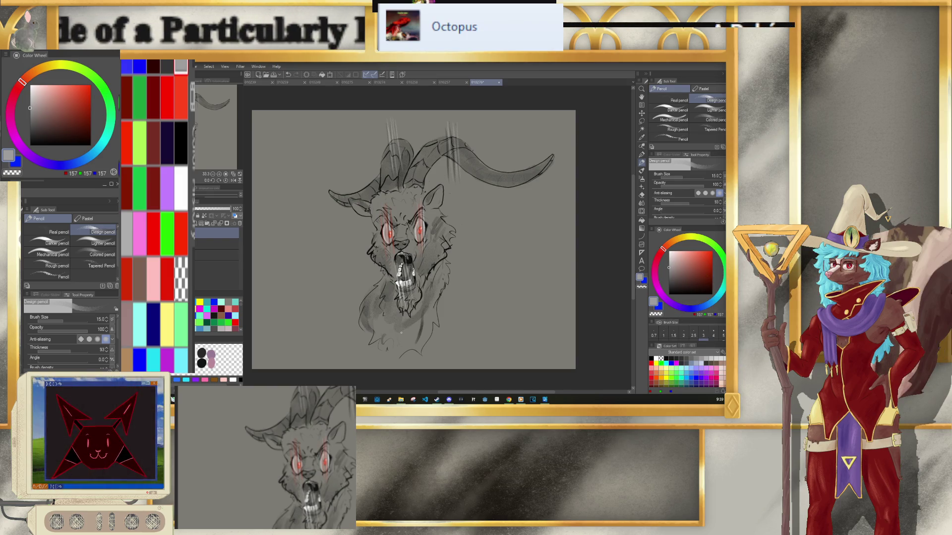
- Deepen the chin and neck fur shading with a small brush, undoing one stroke
{"action": "left_click_drag", "start_coordinate": [51, 125], "coordinate": [30, 145]}
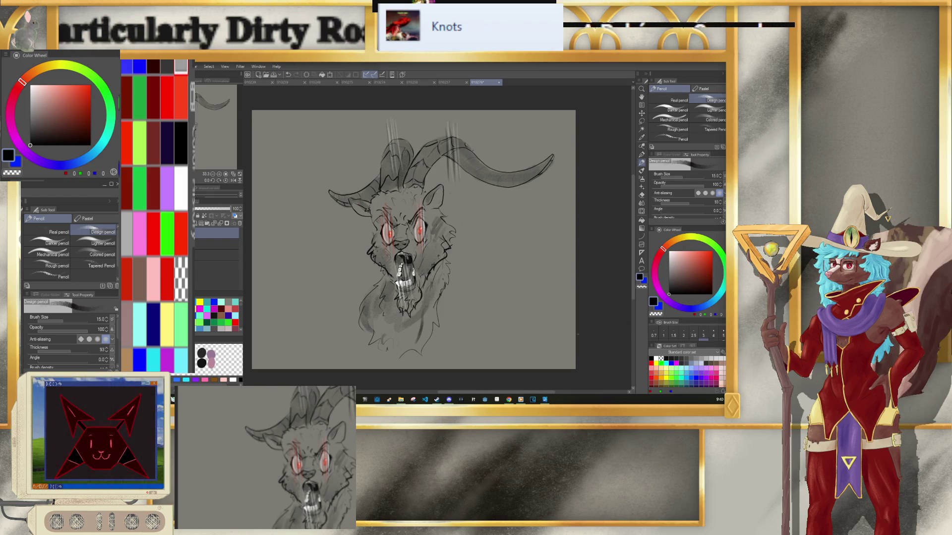
{"action": "key", "text": "bracketleft"}
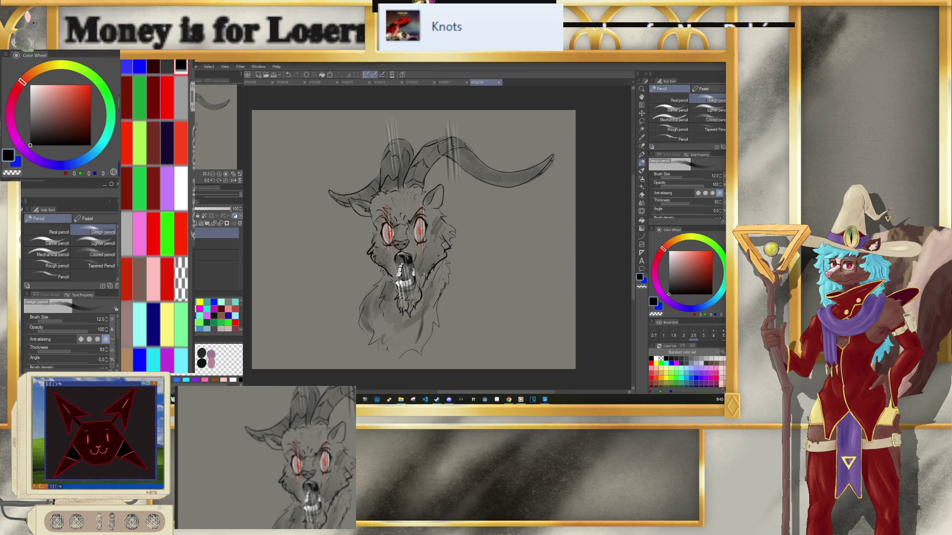
{"action": "key", "text": "ctrl+z"}
{"action": "key", "text": "bracketleft"}
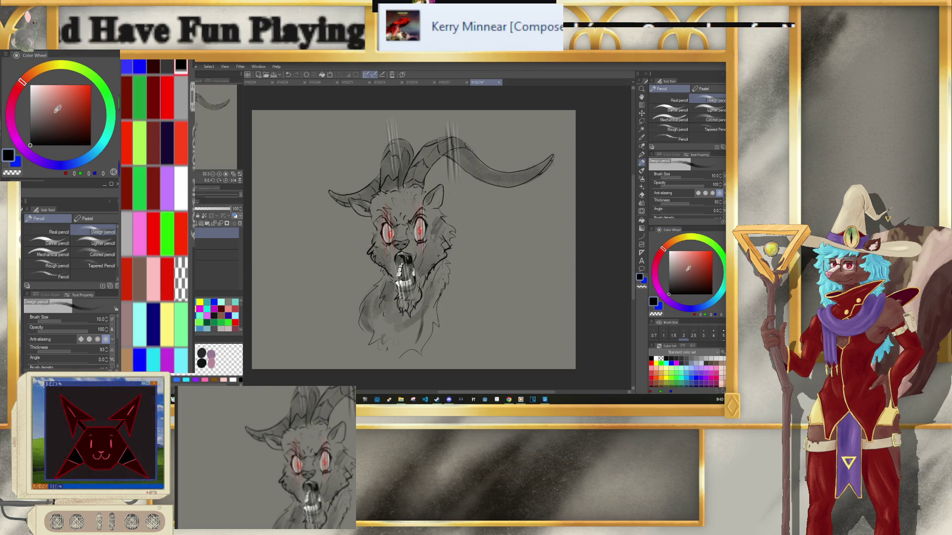
{"action": "key", "text": "bracketright"}
{"action": "key", "text": "bracketright"}
{"action": "key", "text": "bracketright"}
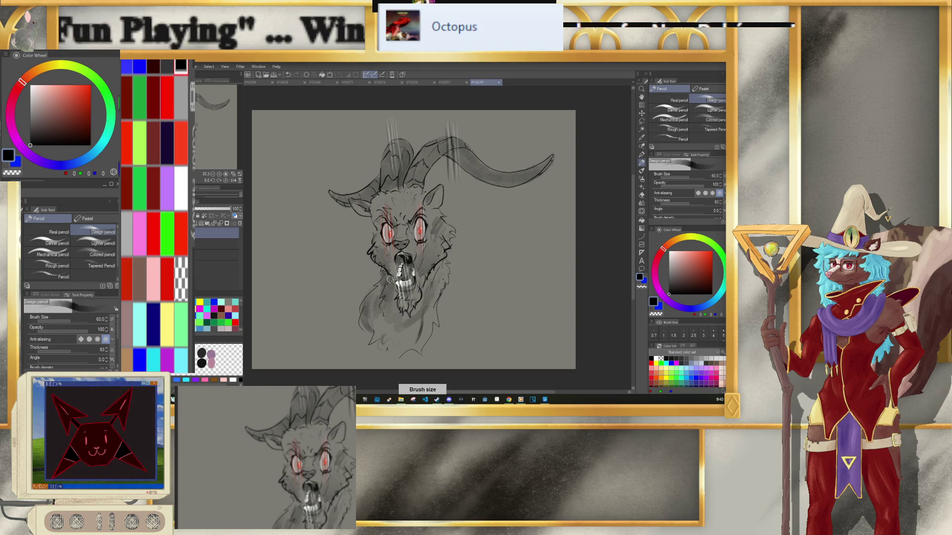
{"action": "key", "text": "bracketleft"}
{"action": "key", "text": "bracketleft"}
{"action": "key", "text": "bracketleft"}
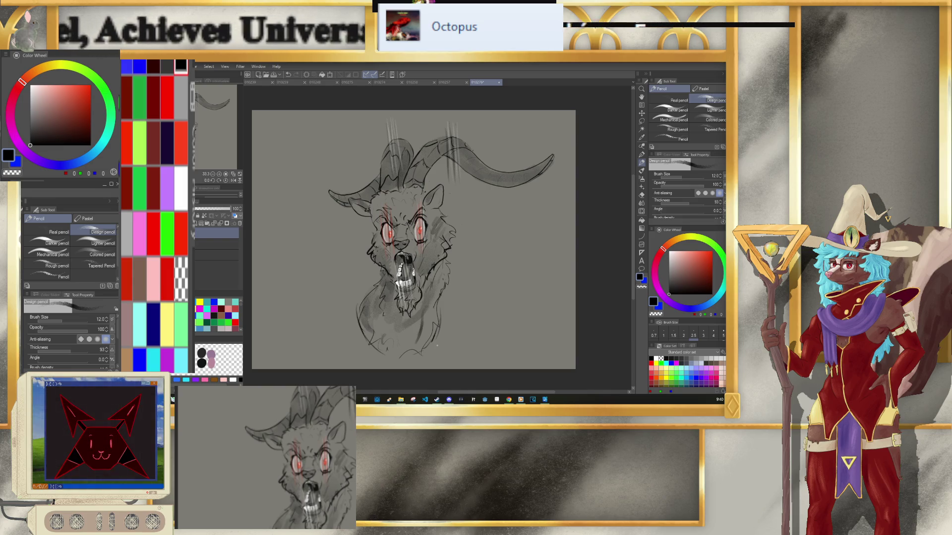
{"action": "key", "text": "bracketright"}
- Draw a curling cord left of the goat's face, undo it, and switch to the eraser
{"action": "mouse_move", "coordinate": [331, 255]}
{"action": "left_mouse_down"}
{"action": "mouse_move", "coordinate": [337, 237]}
{"action": "mouse_move", "coordinate": [369, 250]}
{"action": "mouse_move", "coordinate": [350, 267]}
{"action": "left_mouse_up"}
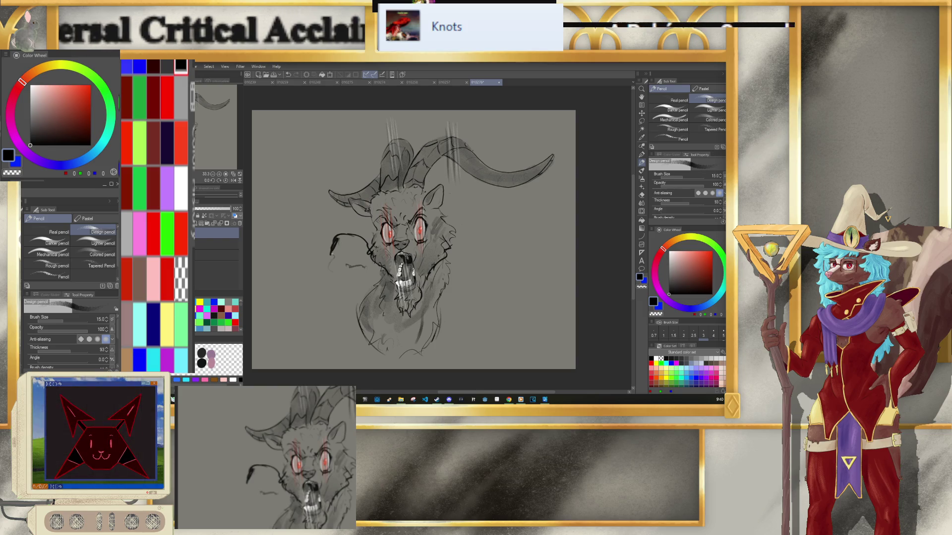
{"action": "key", "text": "ctrl+z"}
{"action": "key", "text": "ctrl+z"}
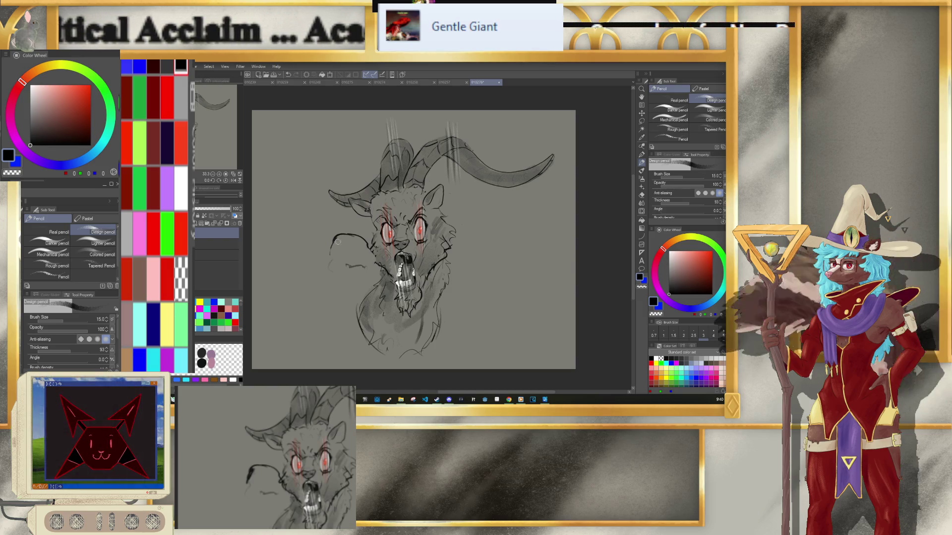
{"action": "key", "text": "e"}
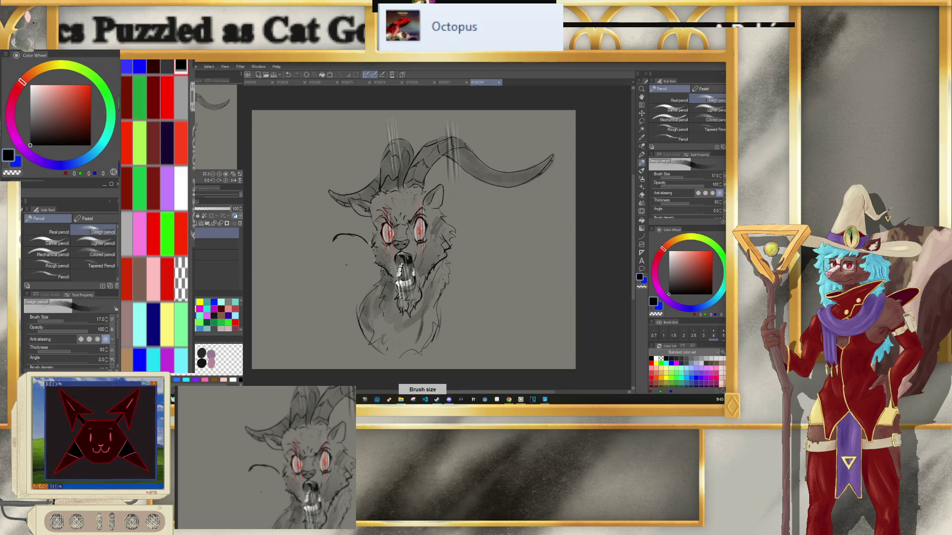
{"action": "key", "text": "bracketright"}
{"action": "key", "text": "bracketright"}
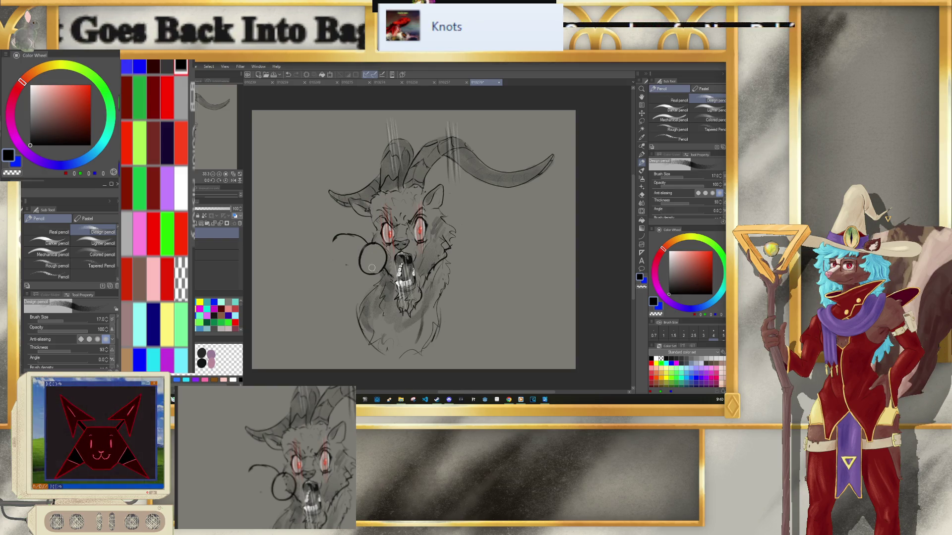
{"action": "key", "text": "bracketright"}
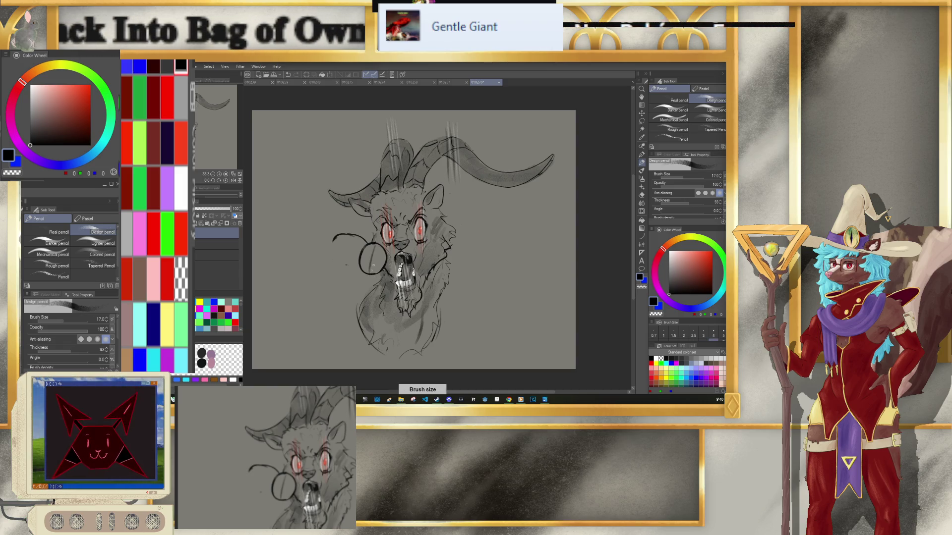
- Ink a bold round microphone head and hatch it with a smaller brush
{"action": "mouse_move", "coordinate": [373, 265]}
{"action": "left_mouse_down"}
{"action": "mouse_move", "coordinate": [378, 242]}
{"action": "mouse_move", "coordinate": [369, 238]}
{"action": "mouse_move", "coordinate": [373, 267]}
{"action": "left_mouse_up"}
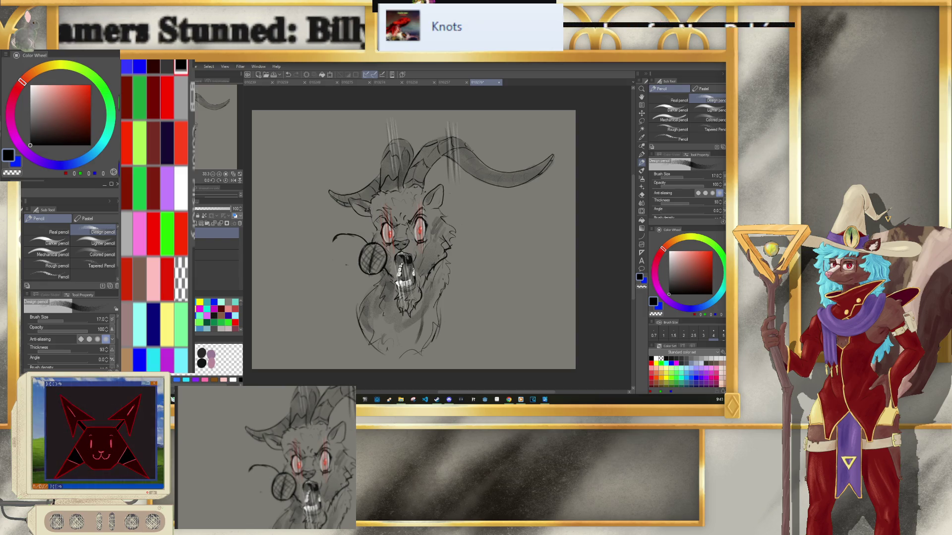
{"action": "key", "text": "bracketleft"}
{"action": "key", "text": "bracketleft"}
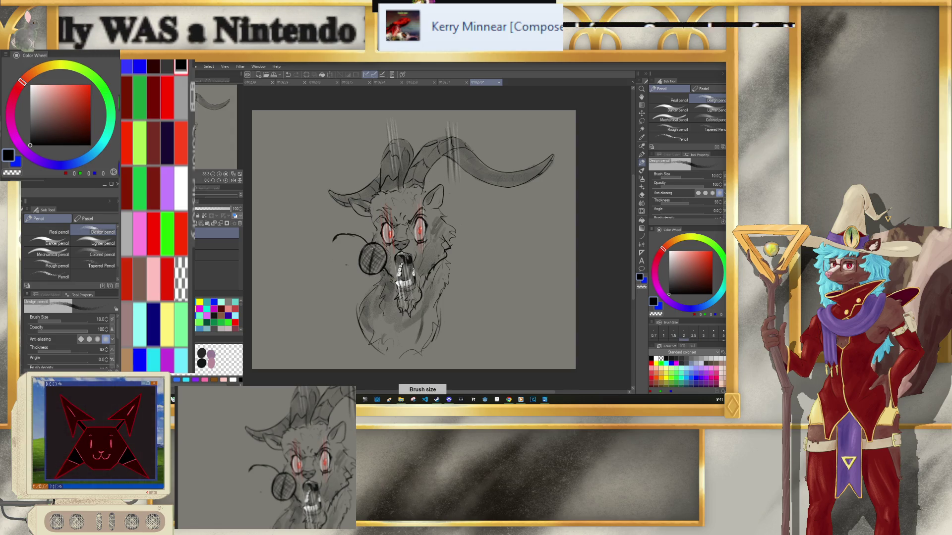
{"action": "key", "text": "bracketleft"}
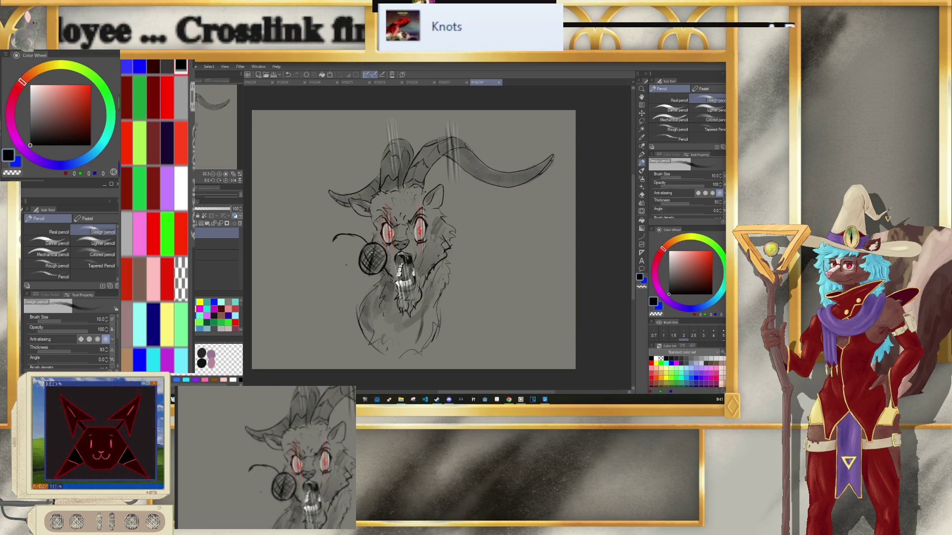
{"action": "key", "text": "bracketright"}
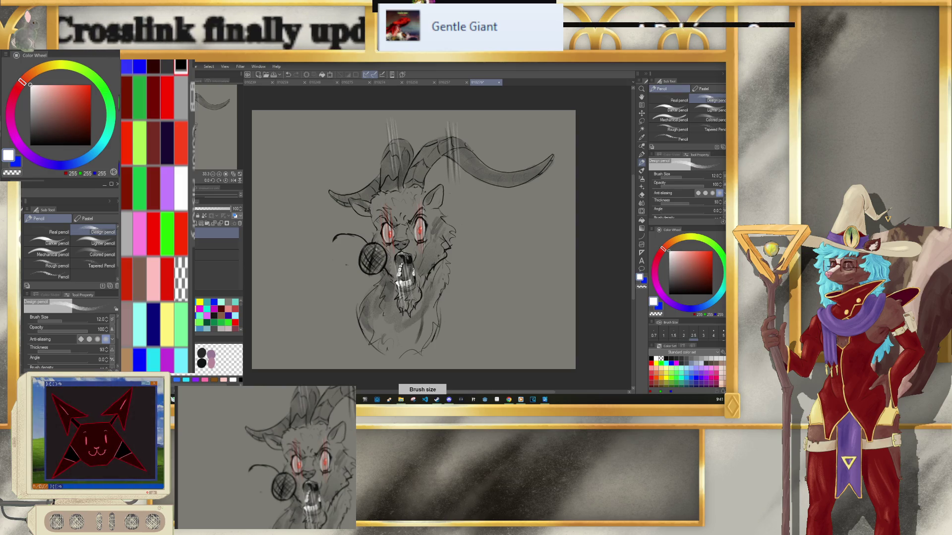
{"action": "key", "text": "x"}
{"action": "key", "text": "bracketleft"}
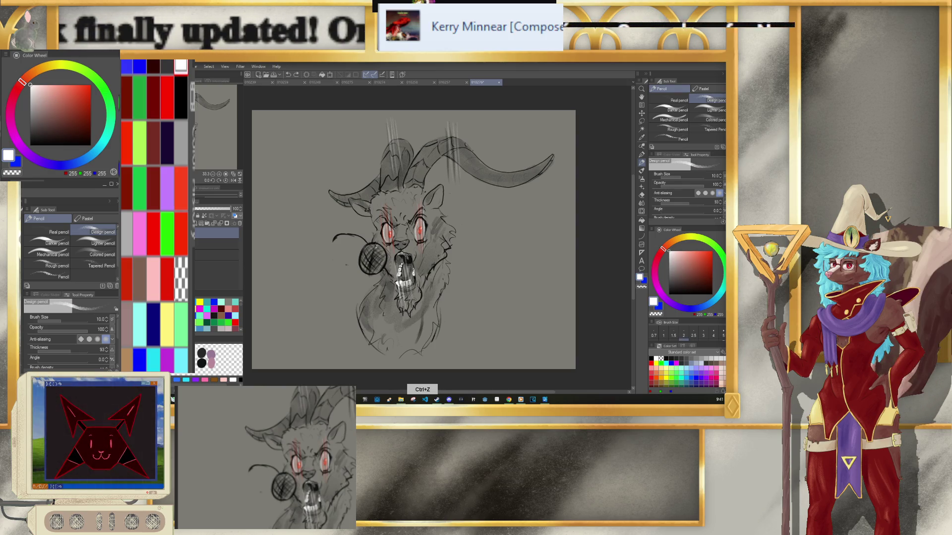
- Dab a white highlight on the microphone and extend the lines to its left
{"action": "key", "text": "bracketleft"}
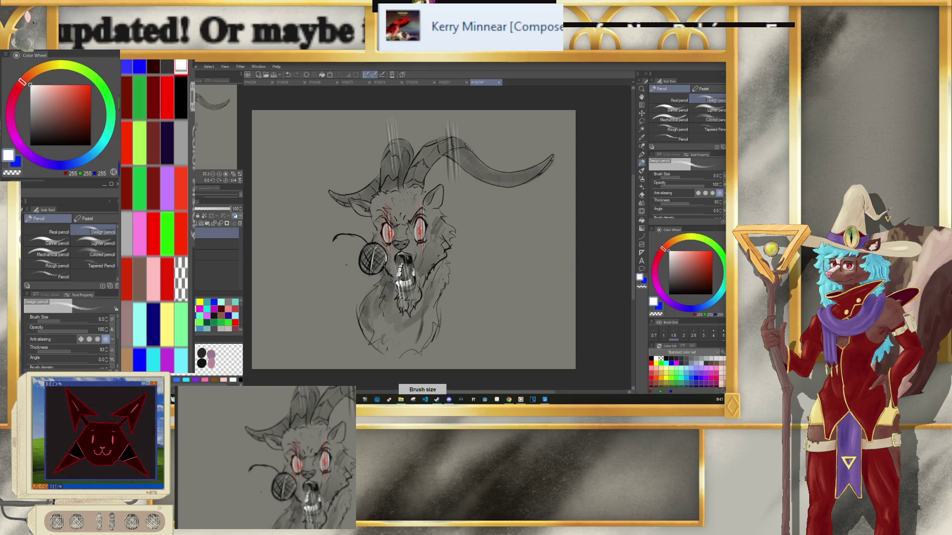
{"action": "left_click_drag", "start_coordinate": [375, 266], "coordinate": [383, 259]}
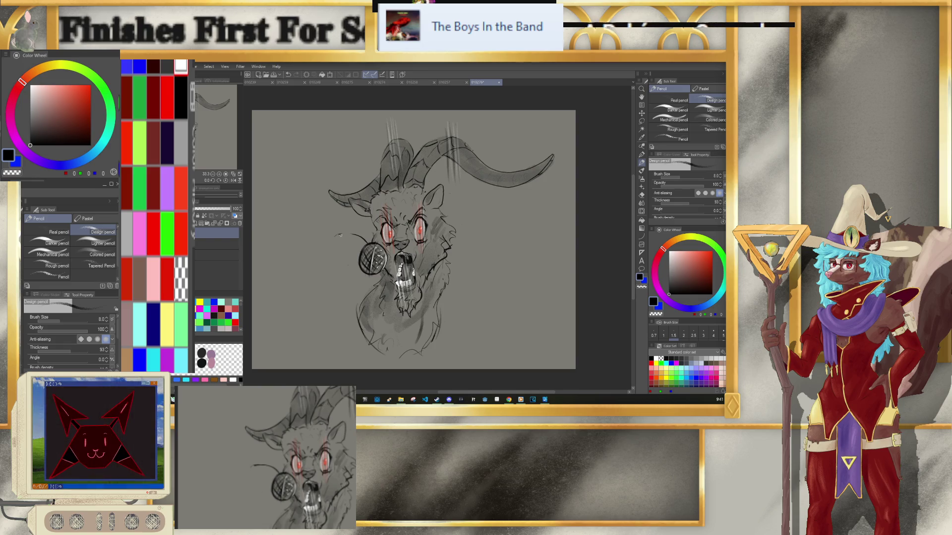
{"action": "left_click_drag", "start_coordinate": [339, 235], "coordinate": [352, 233]}
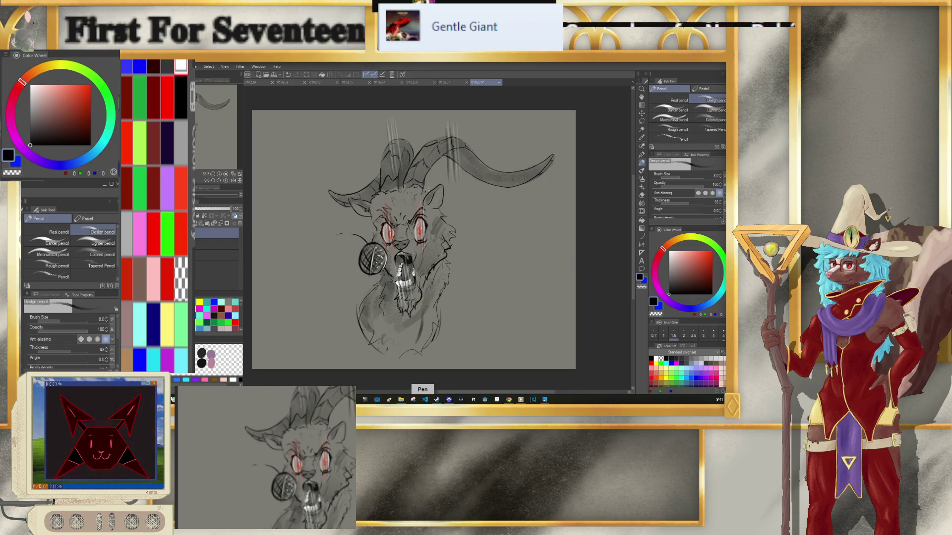
{"action": "key", "text": "bracketright"}
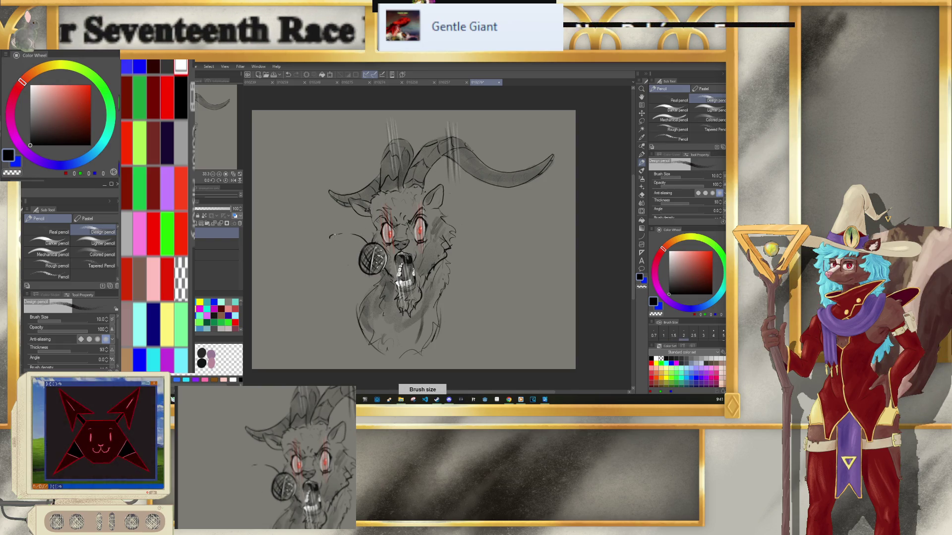
{"action": "left_click_drag", "start_coordinate": [329, 237], "coordinate": [355, 232]}
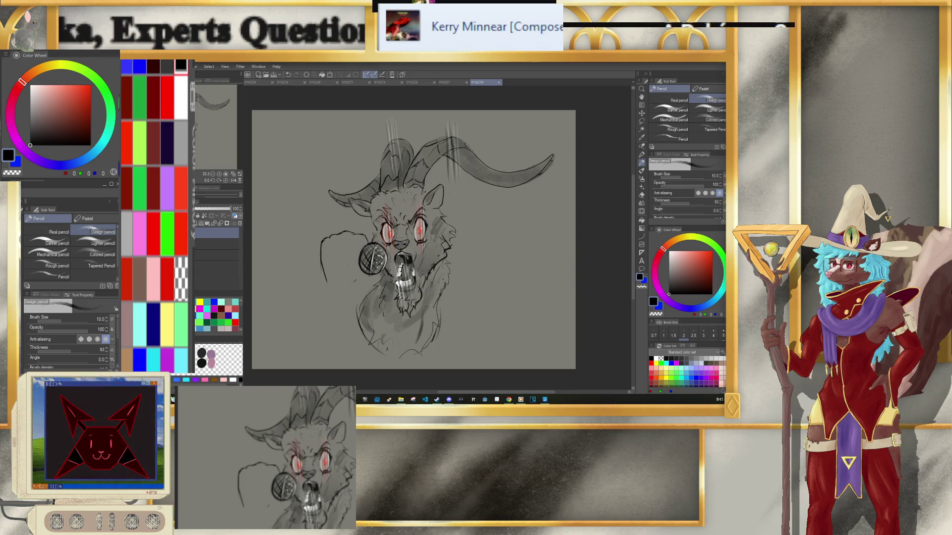
- Sketch a short stroke below the muzzle, then undo it
{"action": "left_click_drag", "start_coordinate": [347, 290], "coordinate": [377, 283]}
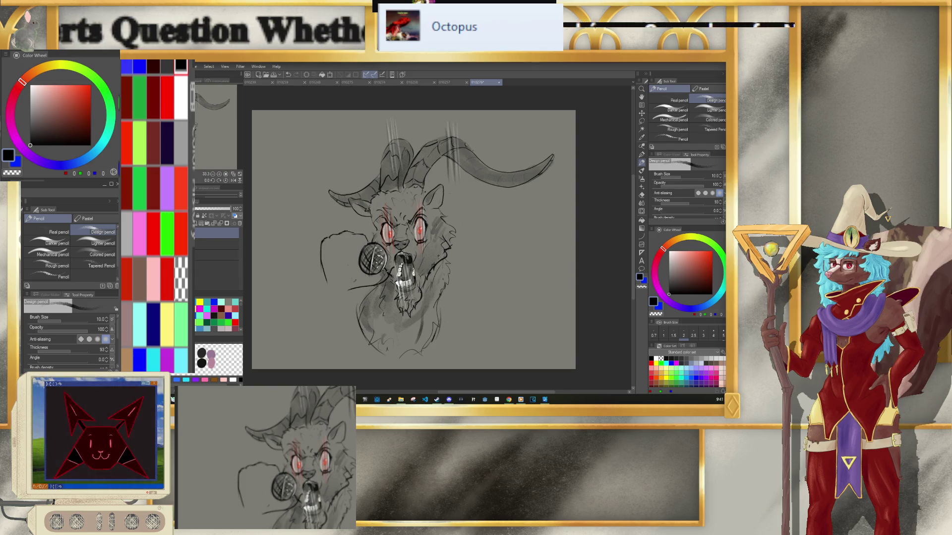
{"action": "key", "text": "ctrl+z"}
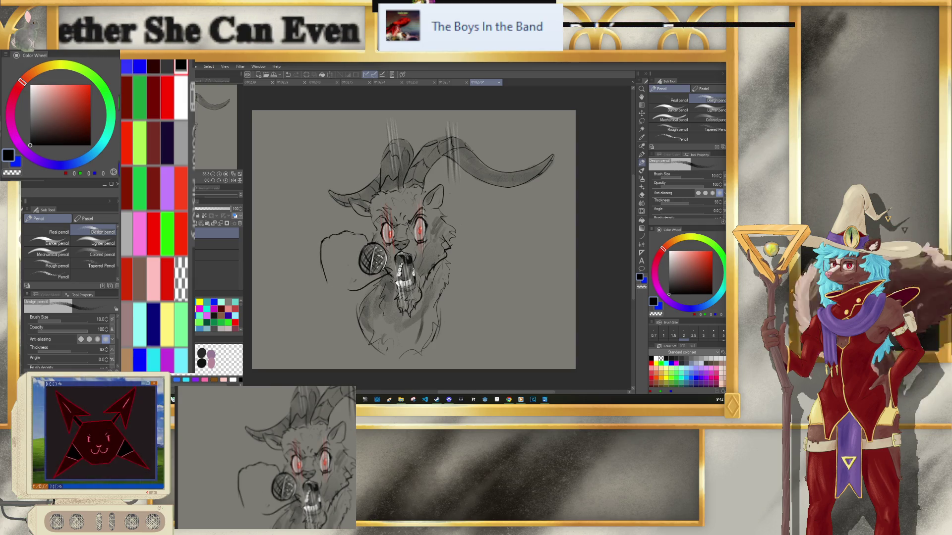
{"action": "key", "text": "e"}
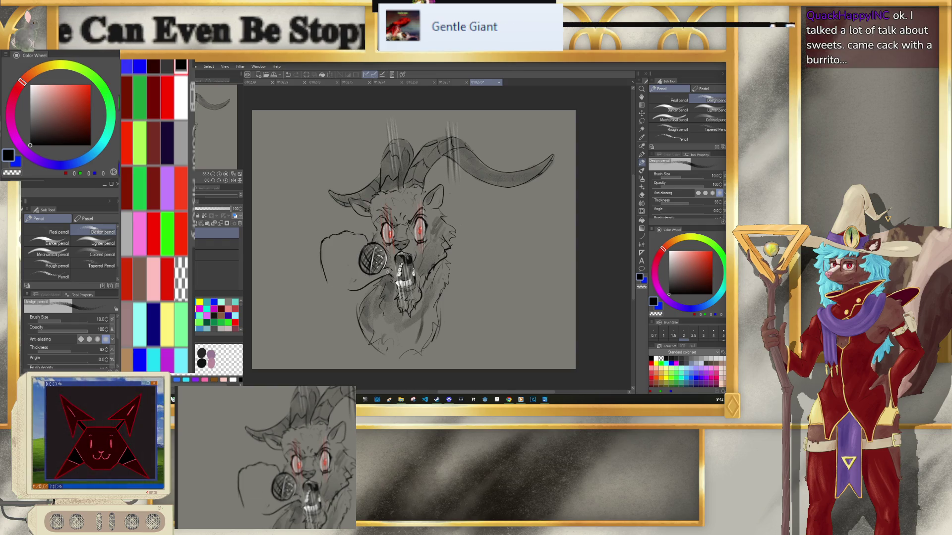
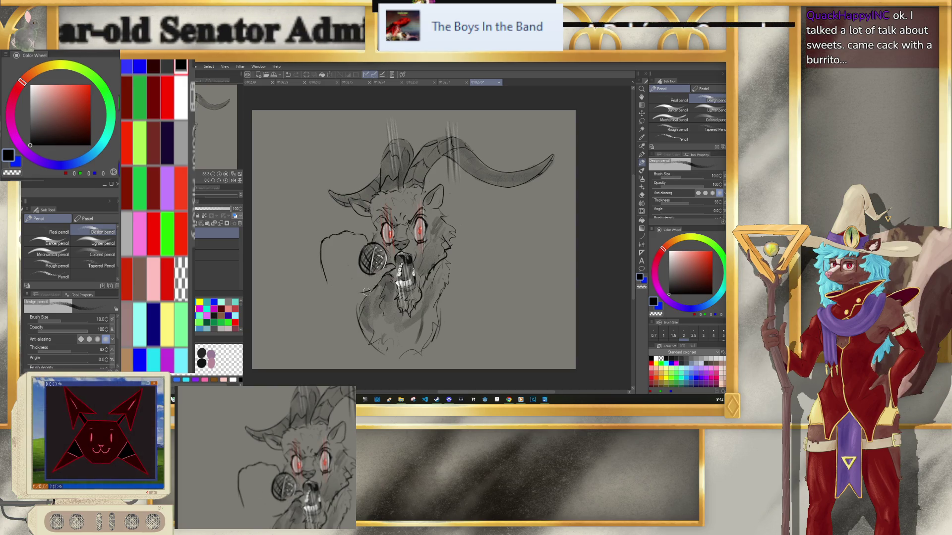
- Undo the stray stroke by the microphone, extend the left fur outline downward, and lighten the lower-left neck
{"action": "key", "text": "ctrl+z"}
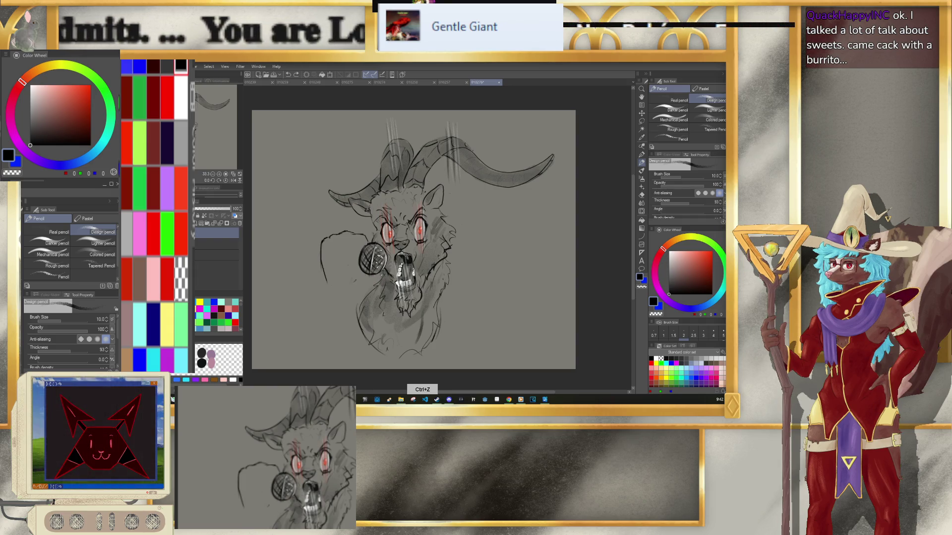
{"action": "key", "text": "bracketleft"}
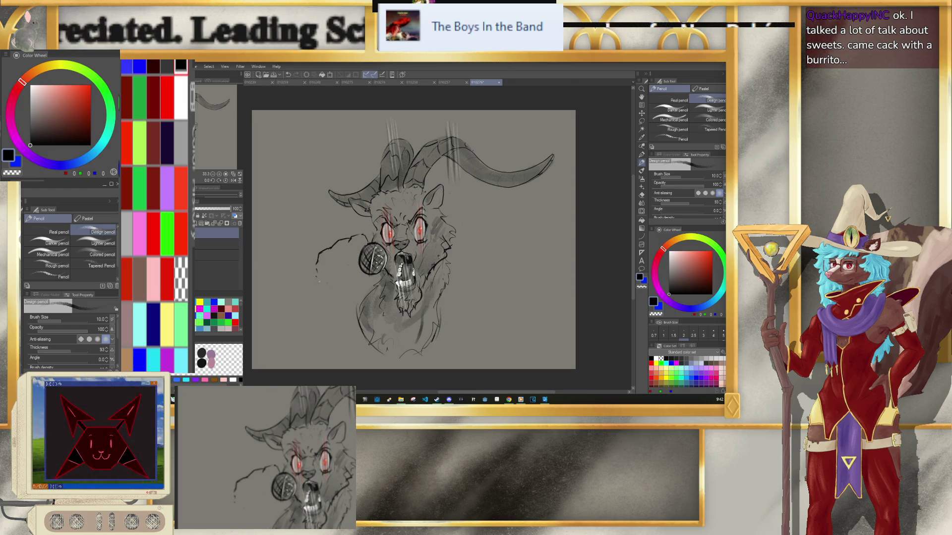
{"action": "left_click_drag", "start_coordinate": [318, 270], "coordinate": [337, 303]}
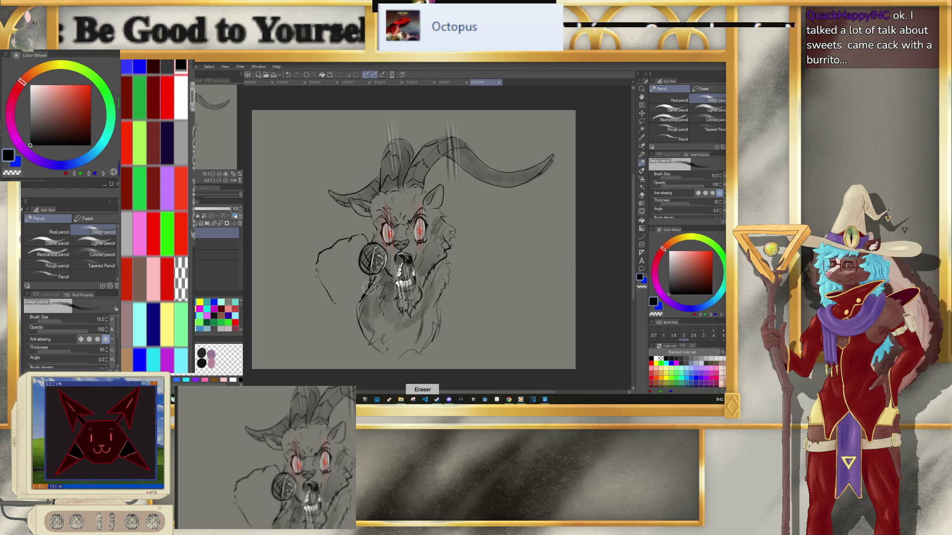
{"action": "key", "text": "e"}
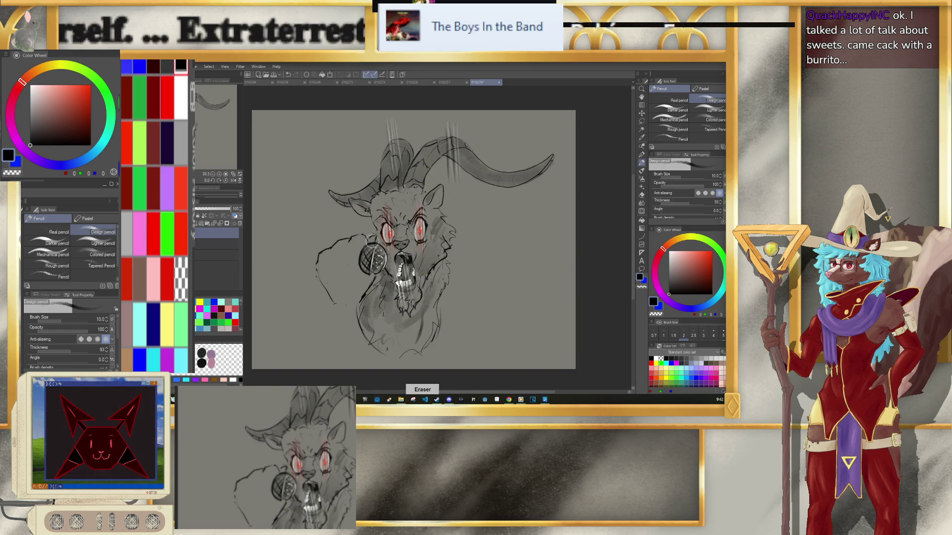
{"action": "key", "text": "p"}
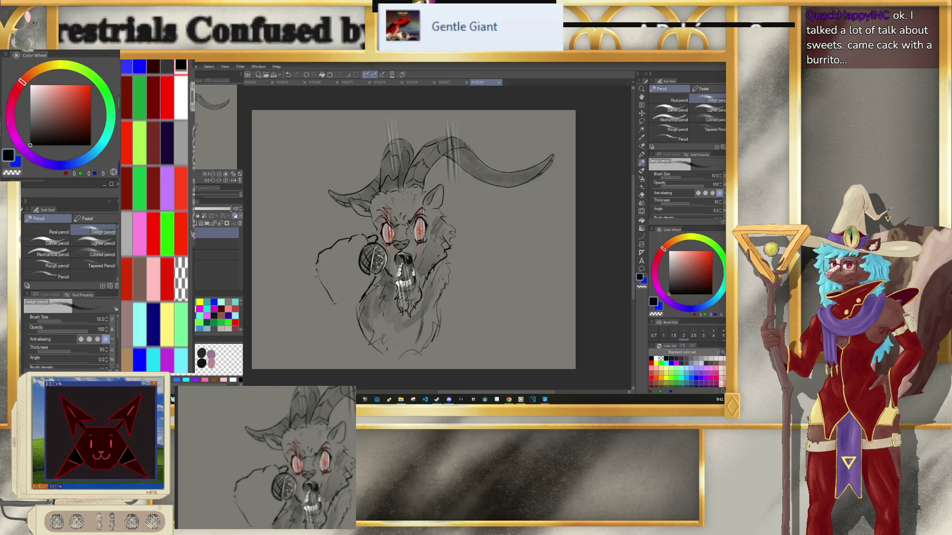
{"action": "left_click_drag", "start_coordinate": [358, 293], "coordinate": [379, 340]}
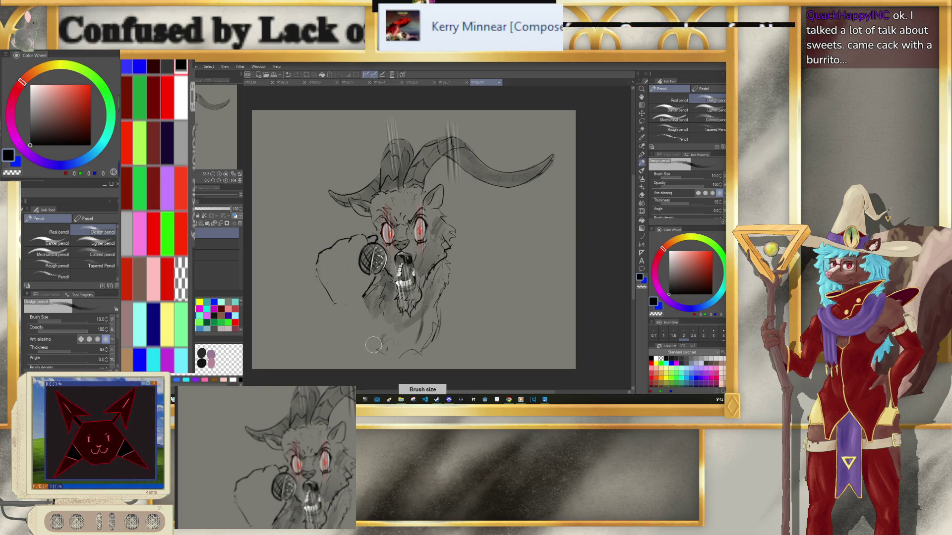
- Ink the lower-neck line, the left body outline and the left arm outline, undoing the final stroke
{"action": "key", "text": "p"}
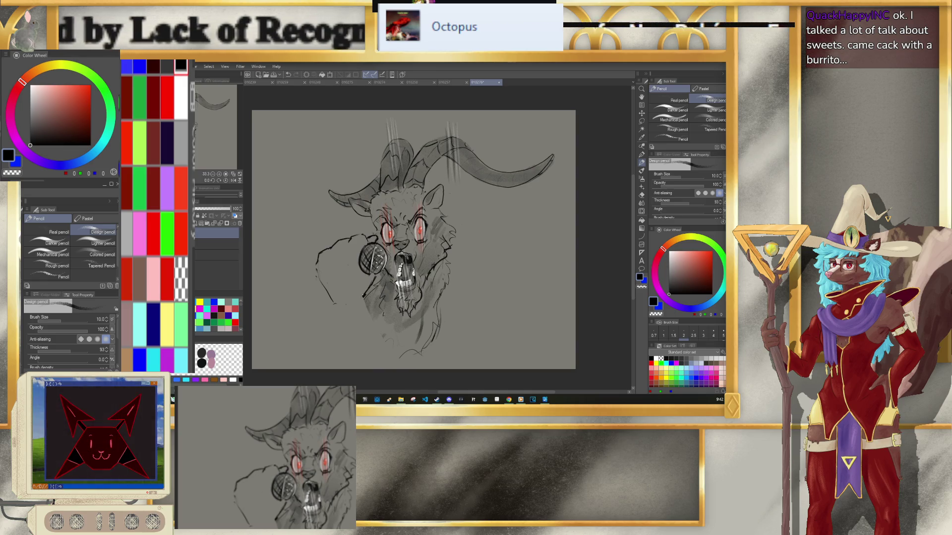
{"action": "left_click_drag", "start_coordinate": [383, 338], "coordinate": [398, 368]}
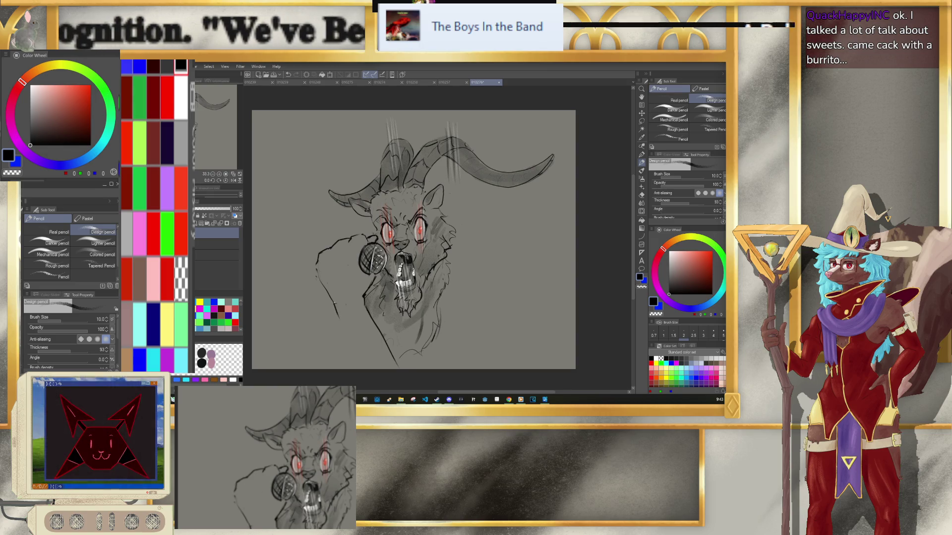
{"action": "left_click_drag", "start_coordinate": [336, 314], "coordinate": [360, 370]}
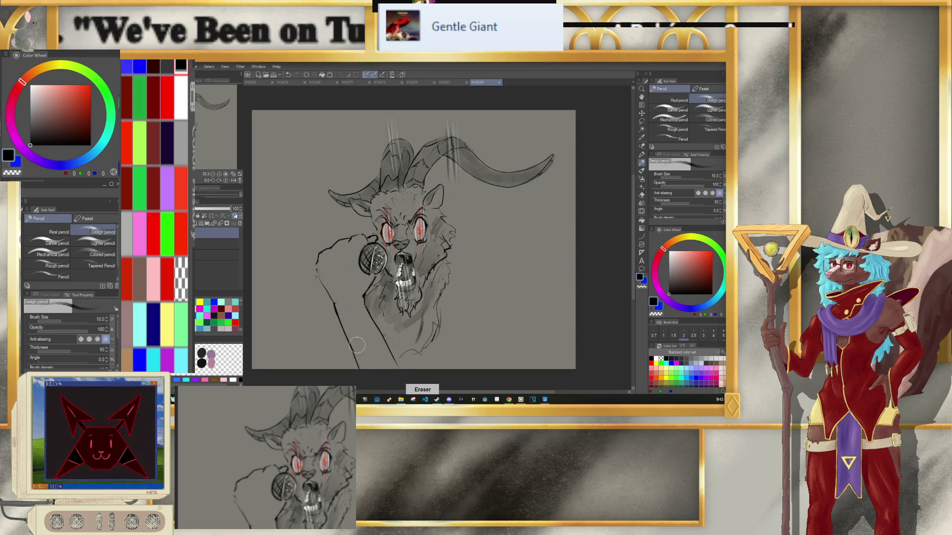
{"action": "key", "text": "bracketleft"}
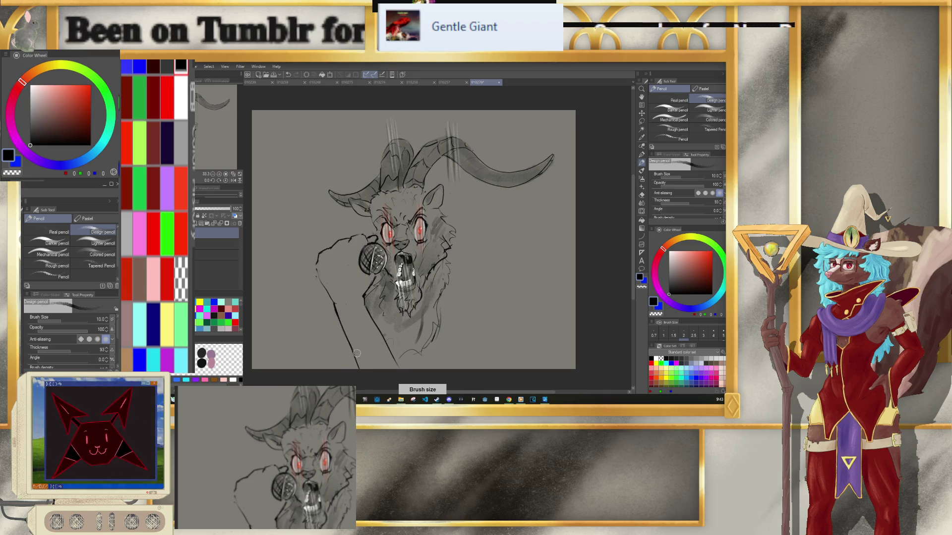
{"action": "key", "text": "p"}
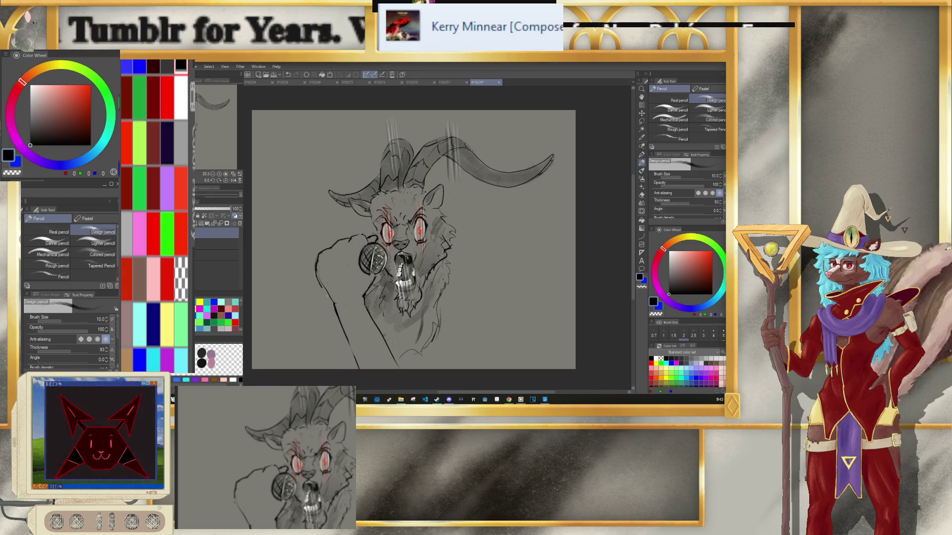
{"action": "left_click_drag", "start_coordinate": [317, 276], "coordinate": [334, 303]}
{"action": "key", "text": "p"}
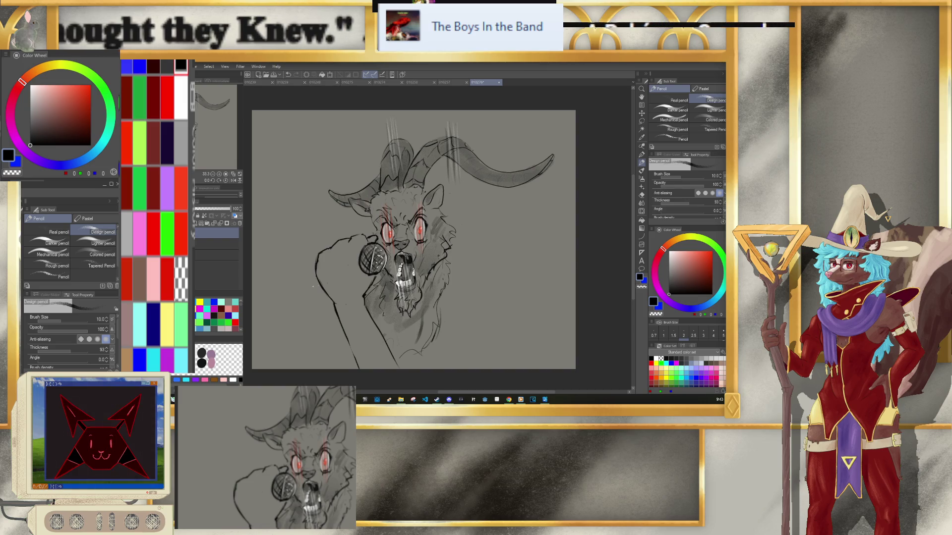
{"action": "key", "text": "ctrl+z"}
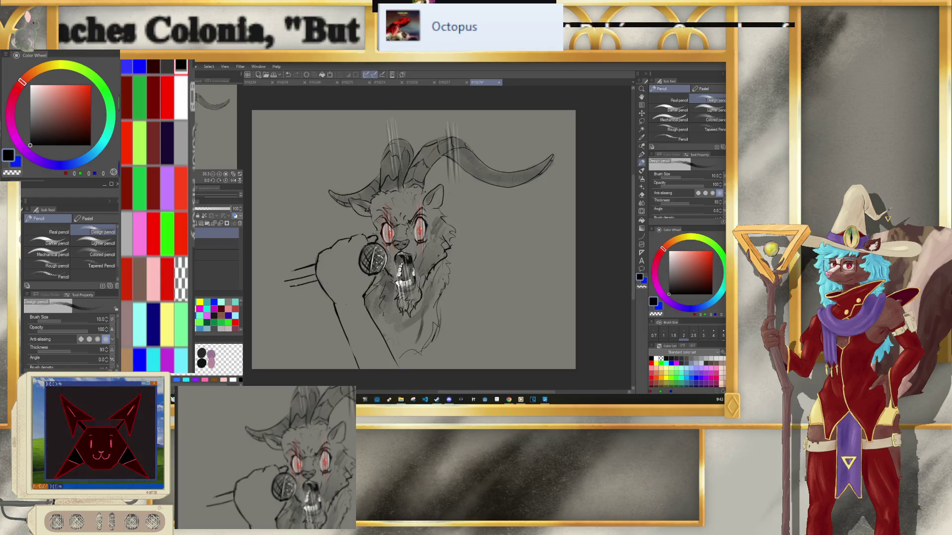
- Close off the sleeve end with a short line and extend the microphone handle left from the fist
{"action": "key", "text": "e"}
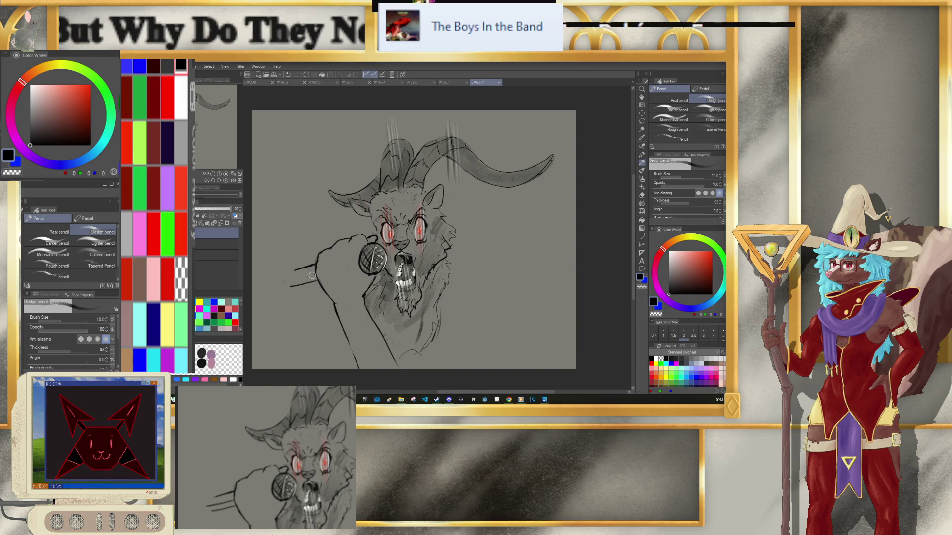
{"action": "key", "text": "p"}
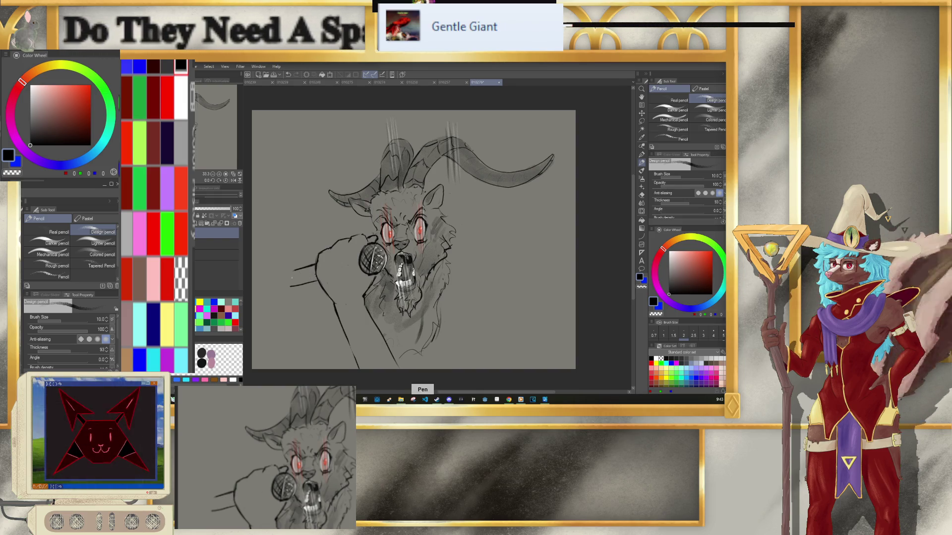
{"action": "left_click_drag", "start_coordinate": [293, 272], "coordinate": [292, 285]}
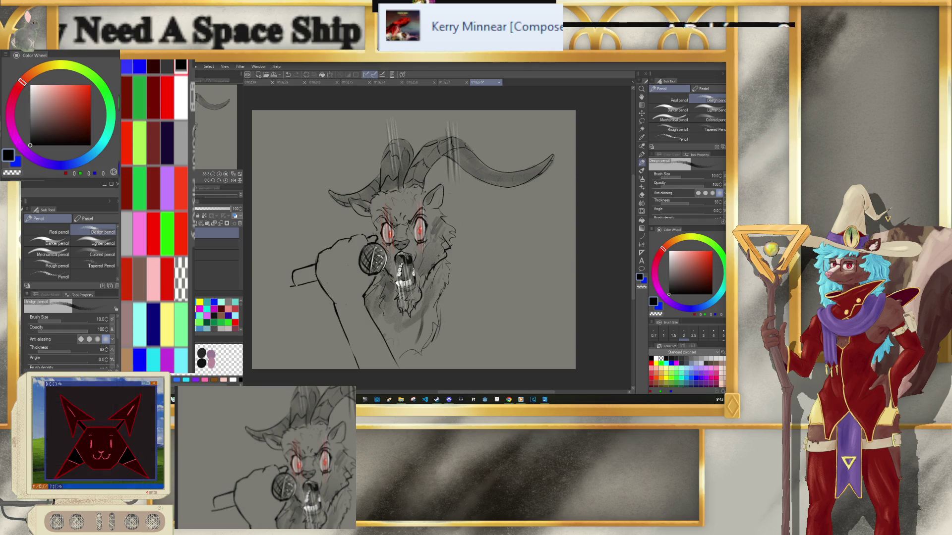
{"action": "key", "text": "e"}
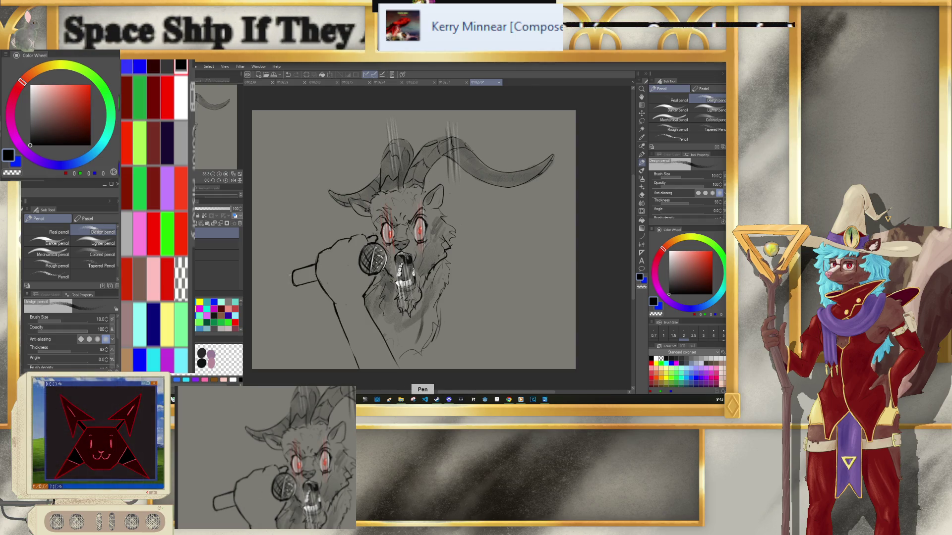
{"action": "left_click_drag", "start_coordinate": [291, 274], "coordinate": [281, 276]}
- With a larger brush, extend the microphone cable to the canvas's left edge
{"action": "key", "text": "e"}
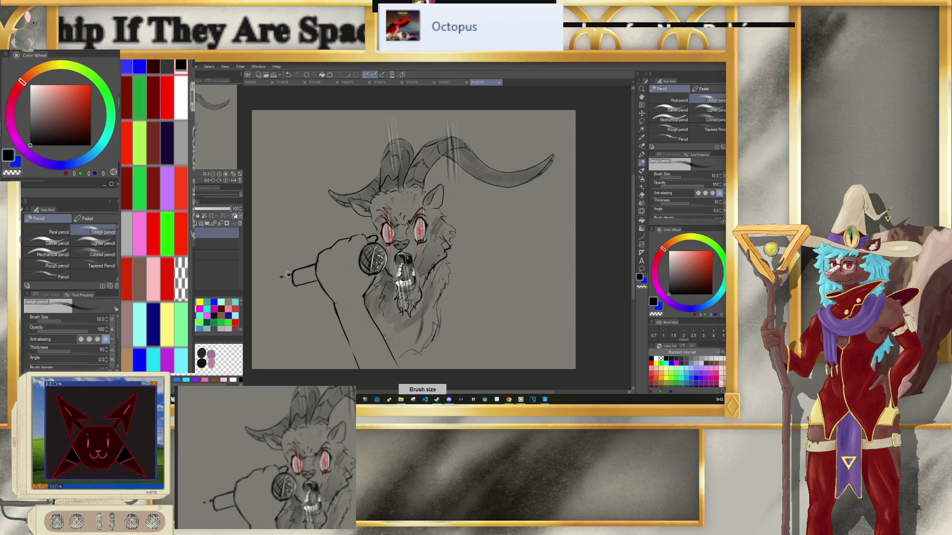
{"action": "key", "text": "p"}
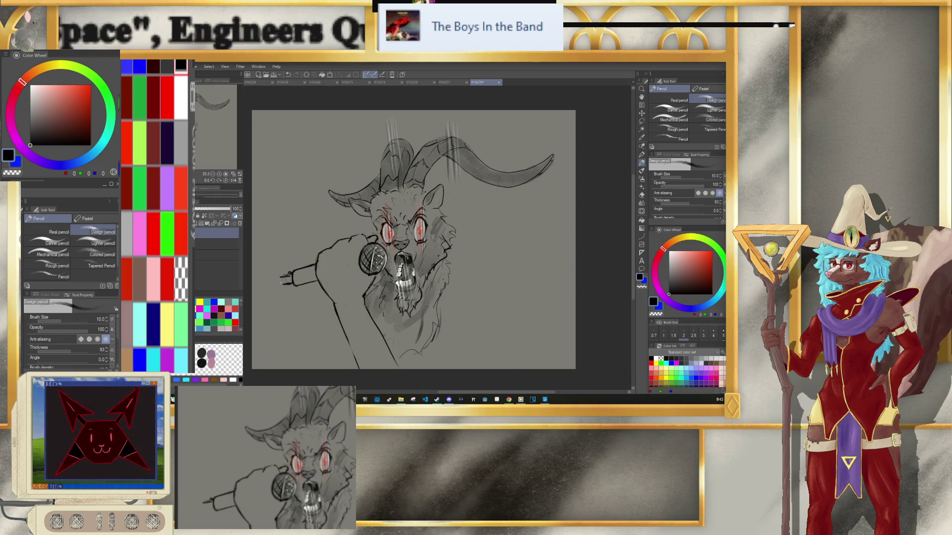
{"action": "key", "text": "bracketright"}
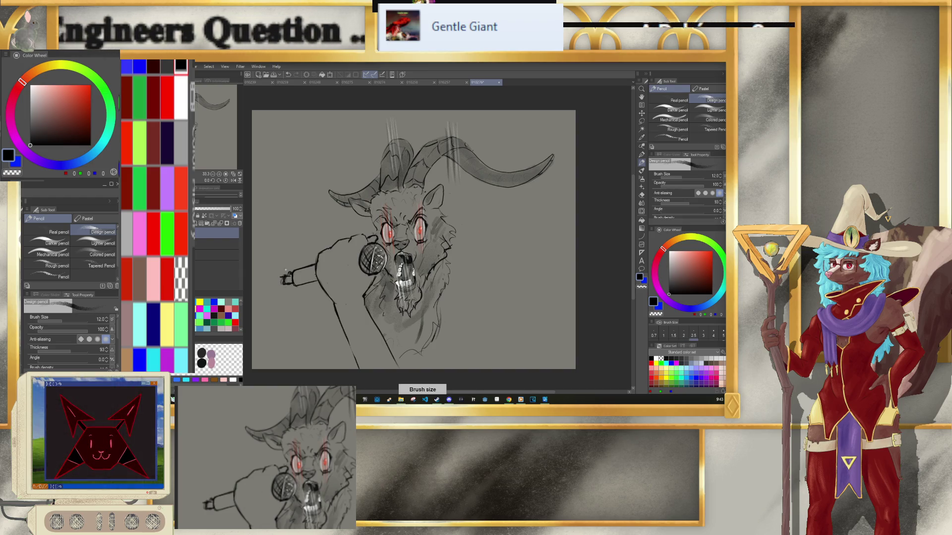
{"action": "key", "text": "bracketright"}
{"action": "key", "text": "bracketright"}
{"action": "key", "text": "bracketright"}
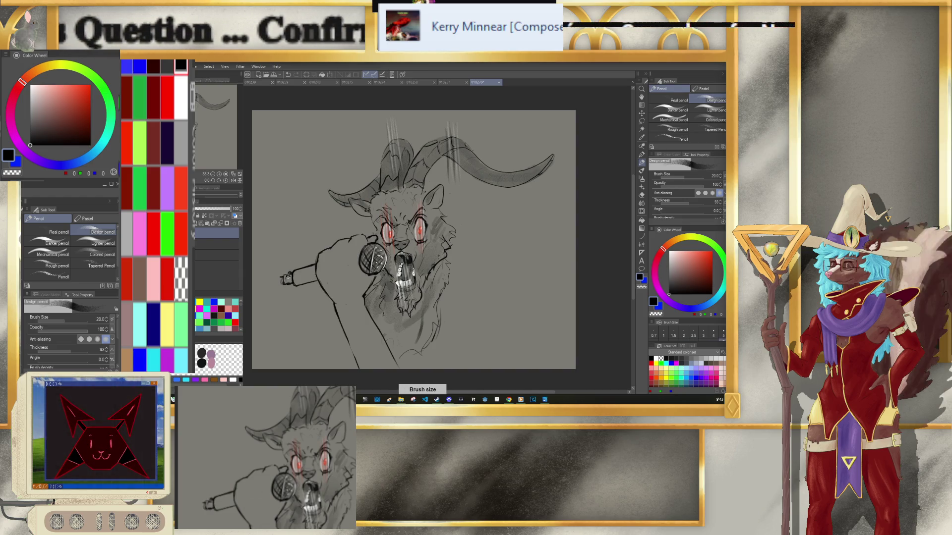
{"action": "key", "text": "e"}
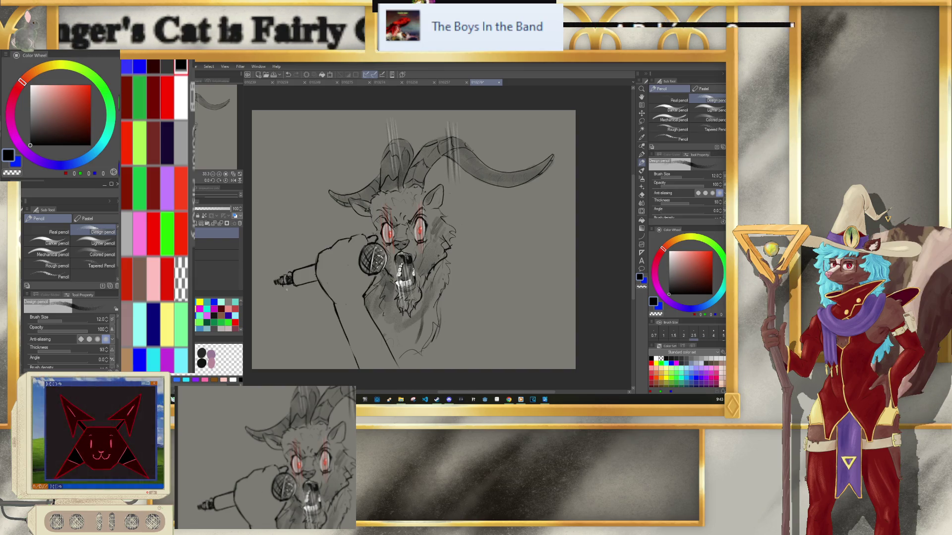
{"action": "key", "text": "bracketright"}
{"action": "key", "text": "bracketright"}
{"action": "key", "text": "bracketright"}
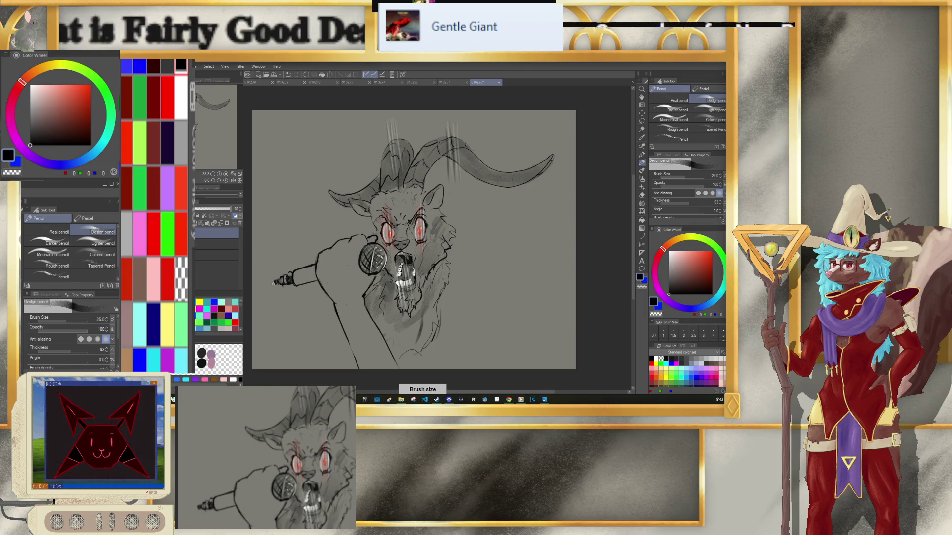
{"action": "left_click_drag", "start_coordinate": [256, 291], "coordinate": [252, 298]}
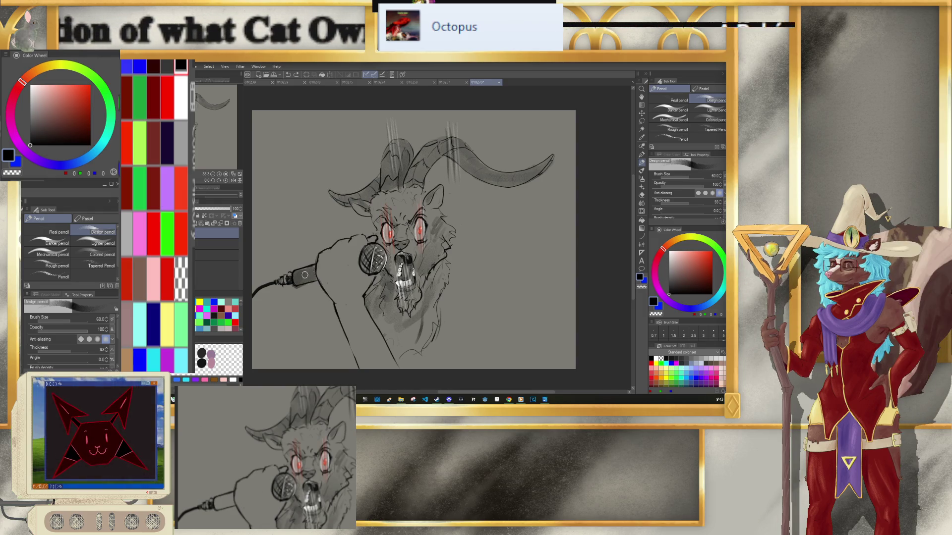
- Paint broad grey shading along the goat's arm with an enlarged brush
{"action": "key", "text": "bracketleft"}
{"action": "key", "text": "bracketleft"}
{"action": "key", "text": "bracketleft"}
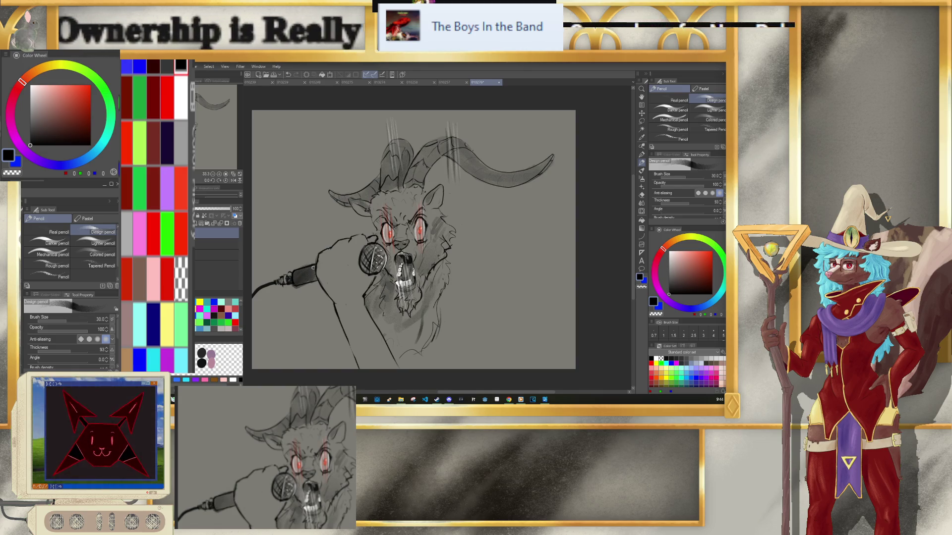
{"action": "key", "text": "bracketright"}
{"action": "key", "text": "bracketright"}
{"action": "key", "text": "bracketright"}
{"action": "left_click_drag", "start_coordinate": [317, 250], "coordinate": [350, 326]}
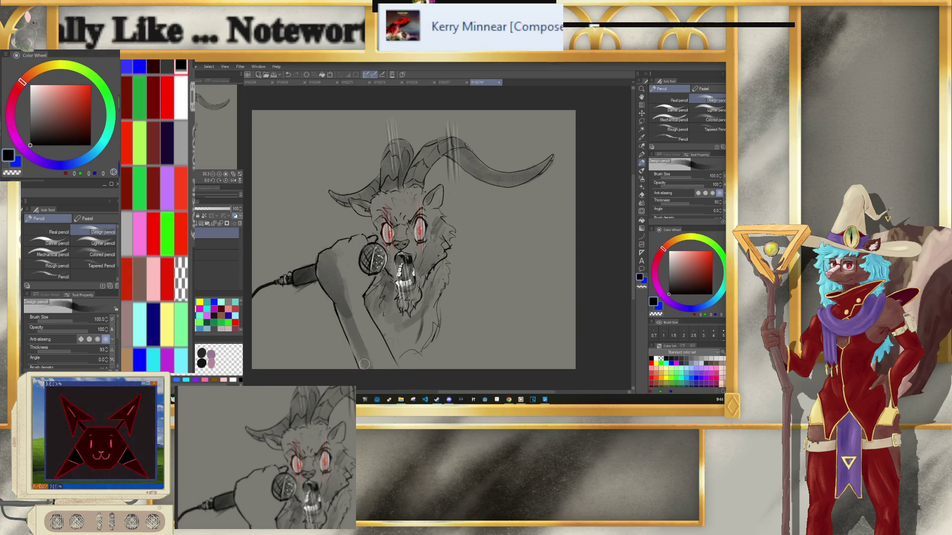
{"action": "key", "text": "bracketright"}
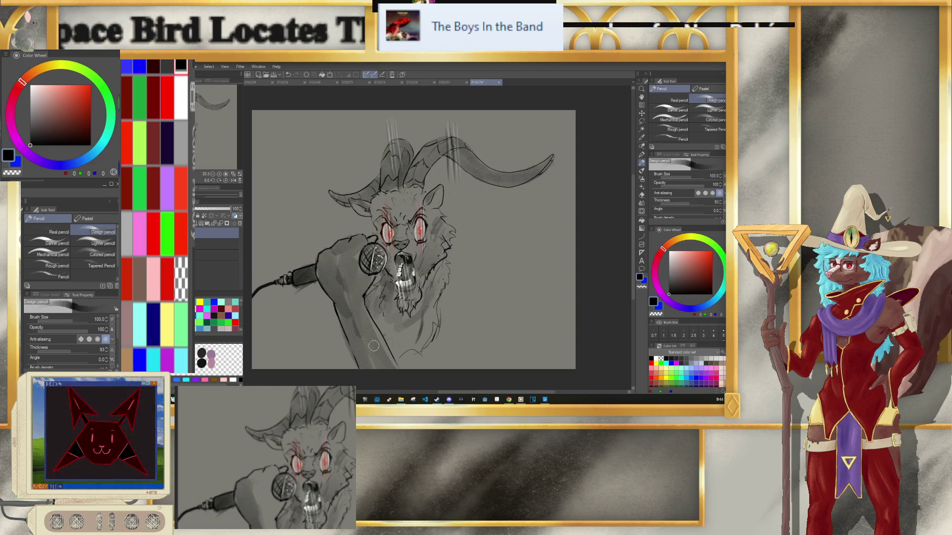
- Add a small dark fur stroke atop the hand gripping the microphone, ending at brush size 20
{"action": "key", "text": "e"}
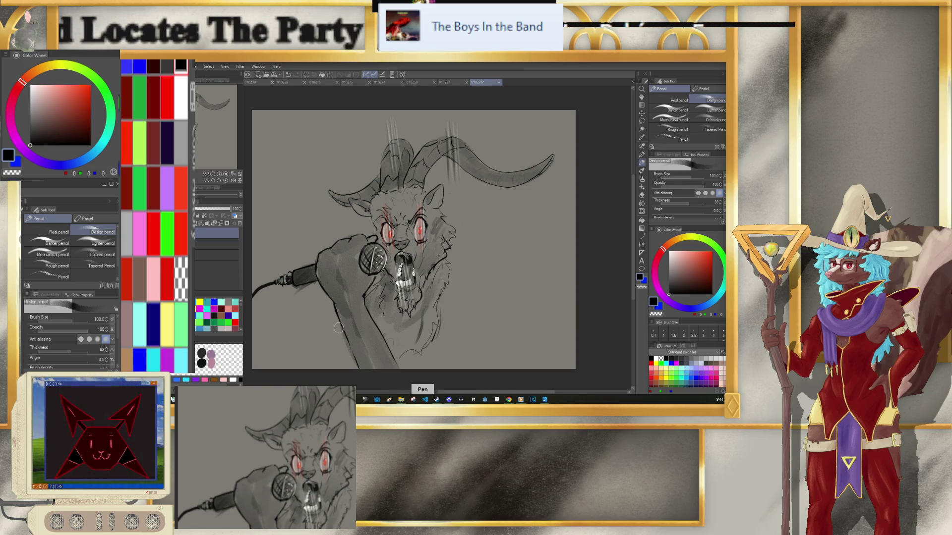
{"action": "key", "text": "bracketleft"}
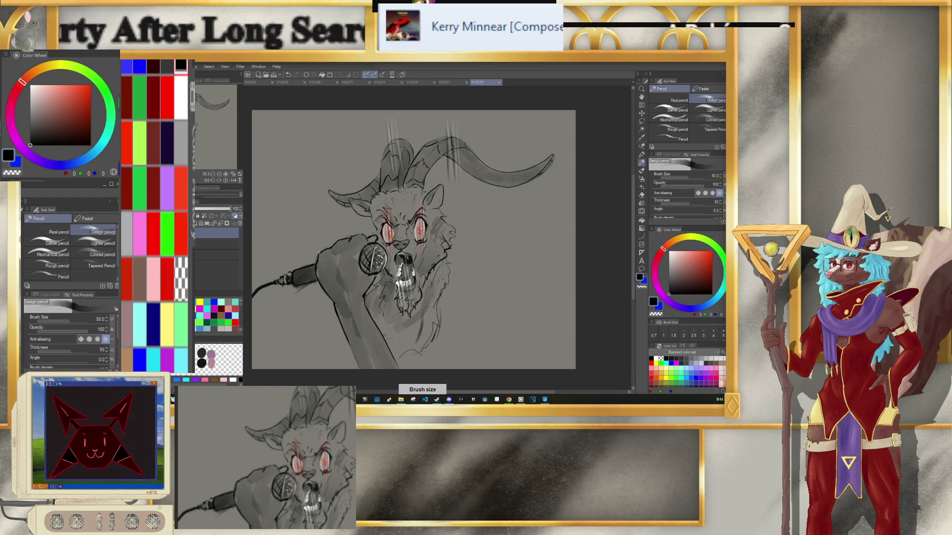
{"action": "key", "text": "bracketleft"}
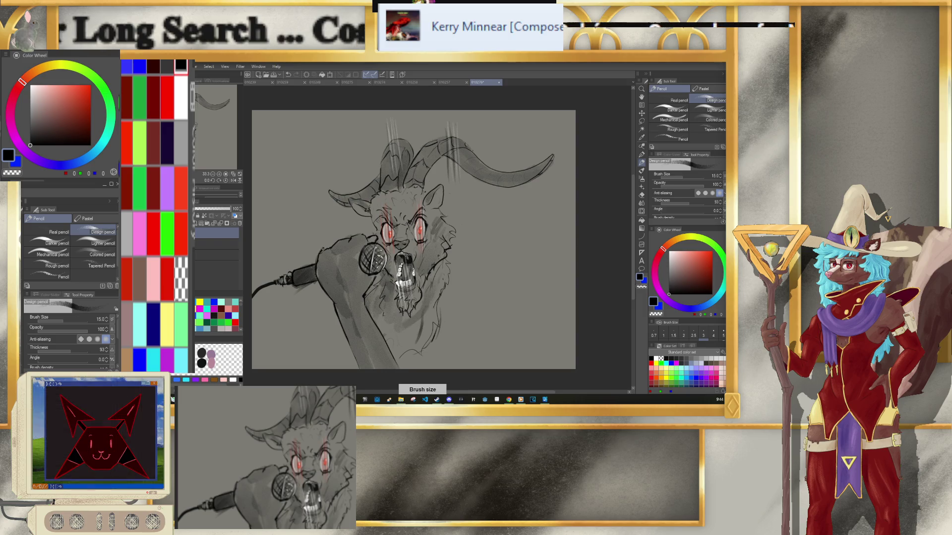
{"action": "left_click_drag", "start_coordinate": [329, 249], "coordinate": [339, 236]}
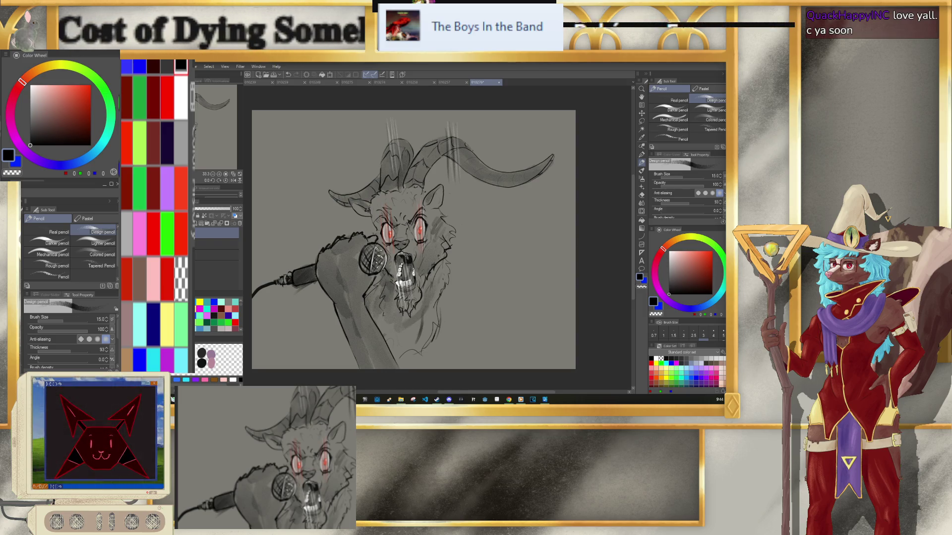
{"action": "key", "text": "bracketright"}
{"action": "key", "text": "bracketright"}
{"action": "key", "text": "bracketright"}
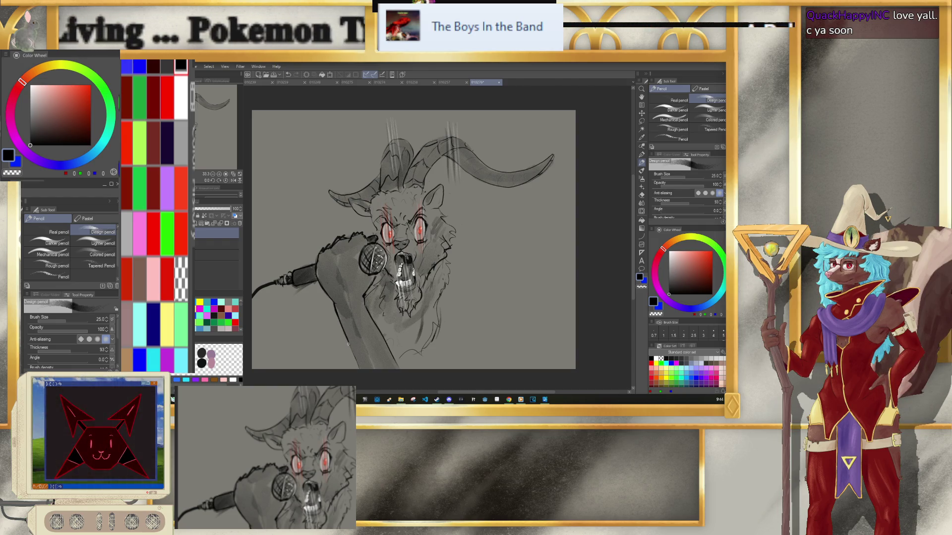
{"action": "key", "text": "bracketleft"}
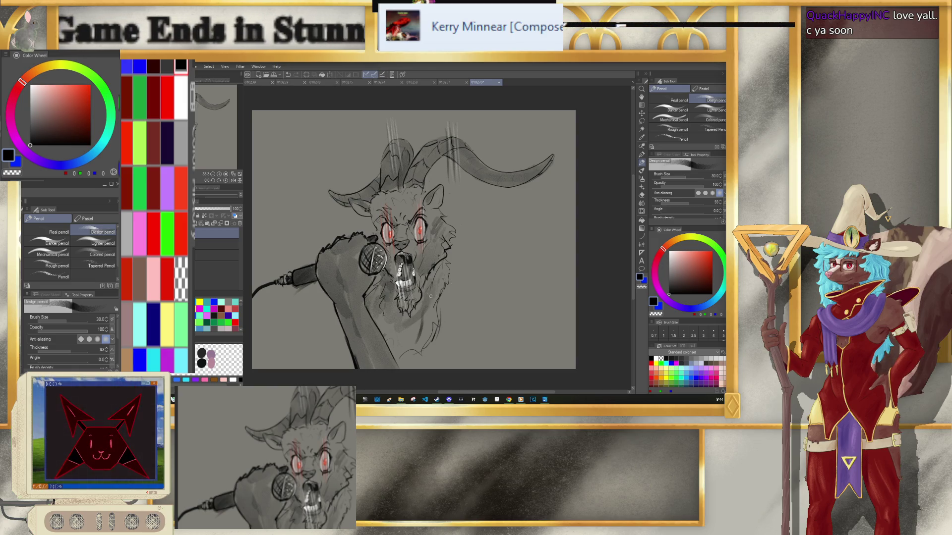
- Erase faint marks below the raised arm and draw the arm outline curving along the bottom
{"action": "left_click_drag", "start_coordinate": [428, 323], "coordinate": [432, 337]}
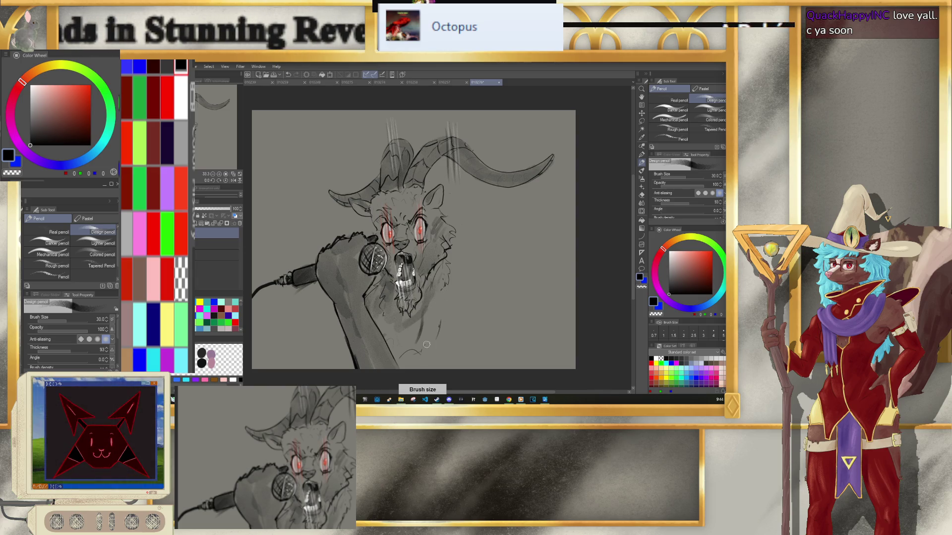
{"action": "key", "text": "p"}
{"action": "left_click_drag", "start_coordinate": [436, 287], "coordinate": [472, 287]}
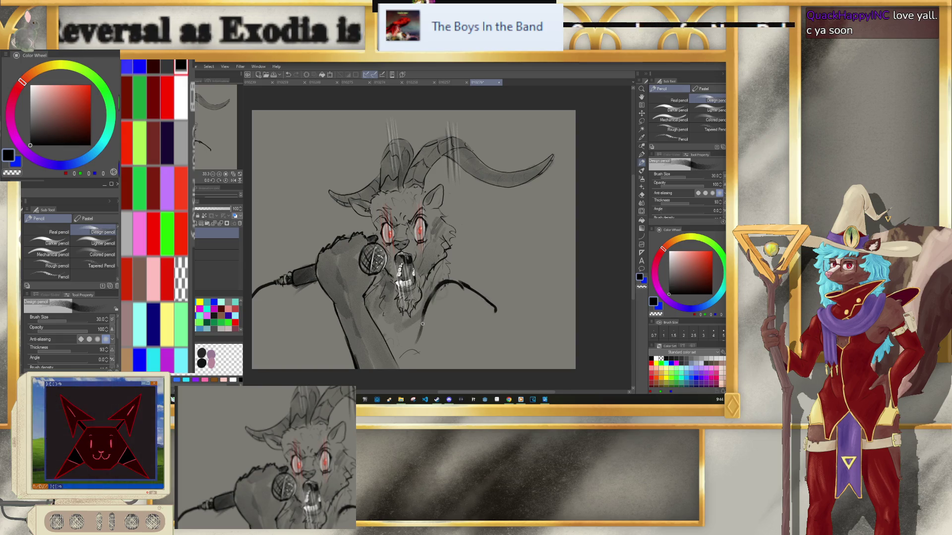
{"action": "left_click_drag", "start_coordinate": [423, 323], "coordinate": [466, 356]}
{"action": "key", "text": "bracketright"}
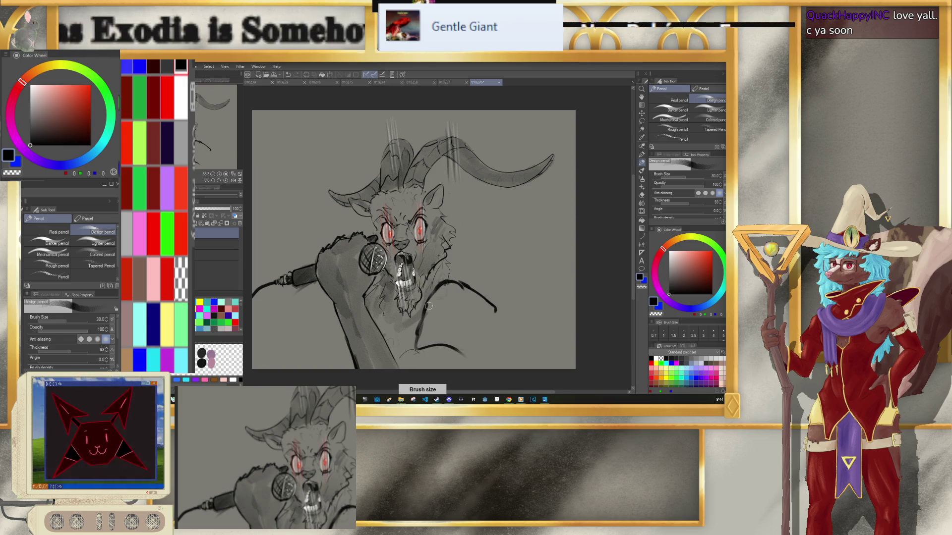
{"action": "mouse_move", "coordinate": [463, 286]}
{"action": "left_mouse_down"}
{"action": "mouse_move", "coordinate": [504, 309]}
{"action": "mouse_move", "coordinate": [441, 283]}
{"action": "left_mouse_up"}
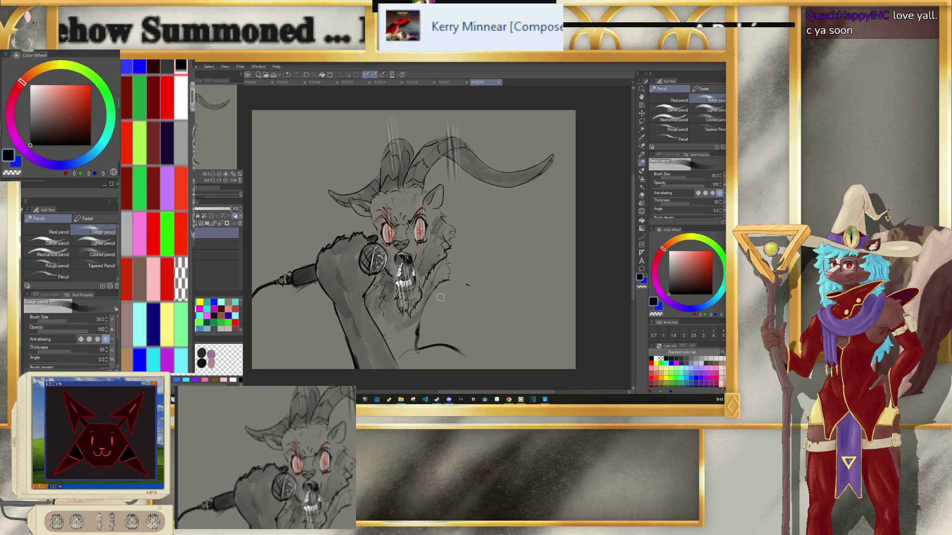
- Try short and long arm lines down to the right, undoing both and shrinking the brush to 8
{"action": "key", "text": "bracketleft"}
{"action": "left_click_drag", "start_coordinate": [447, 280], "coordinate": [473, 288]}
{"action": "key", "text": "bracketleft"}
{"action": "key", "text": "bracketleft"}
{"action": "key", "text": "bracketleft"}
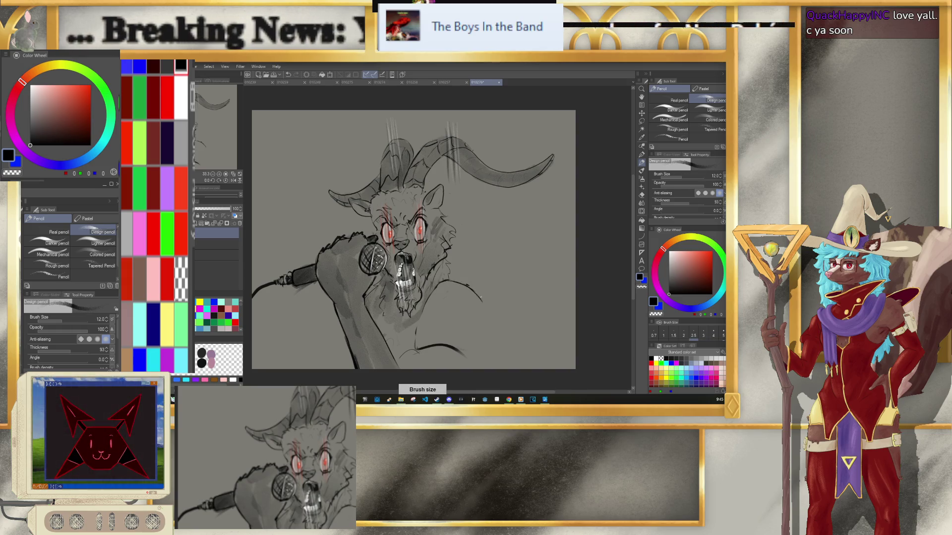
{"action": "key", "text": "ctrl+z"}
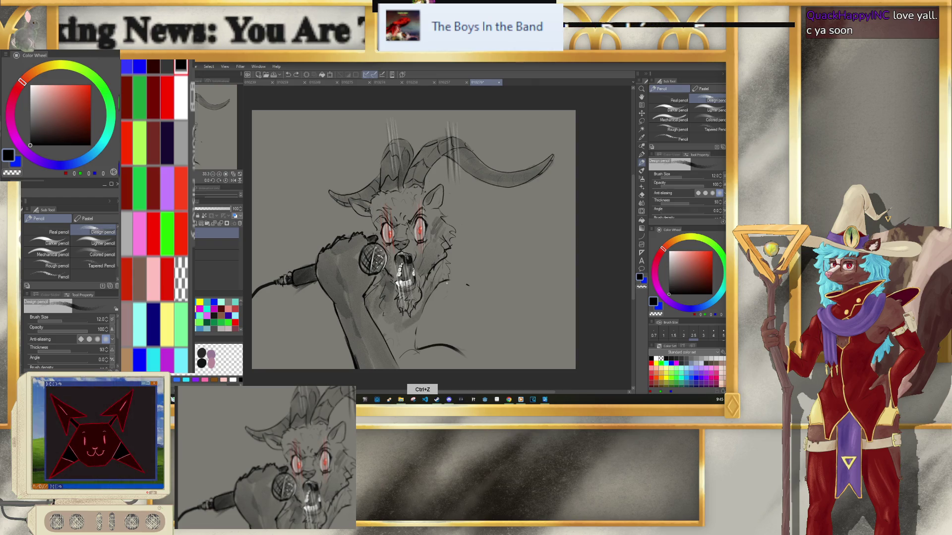
{"action": "mouse_move", "coordinate": [453, 283]}
{"action": "left_mouse_down"}
{"action": "mouse_move", "coordinate": [493, 304]}
{"action": "mouse_move", "coordinate": [478, 362]}
{"action": "left_mouse_up"}
{"action": "key", "text": "ctrl+z"}
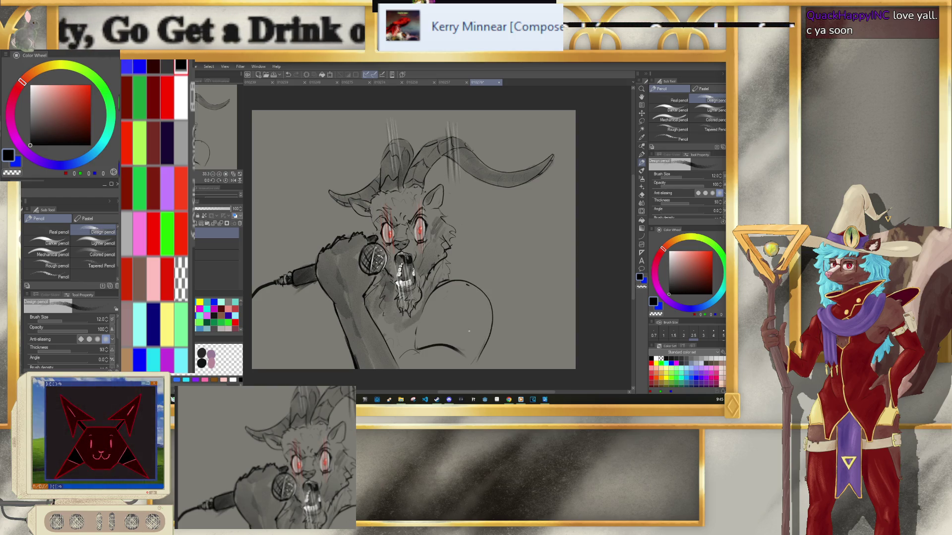
{"action": "key", "text": "bracketleft"}
{"action": "key", "text": "bracketleft"}
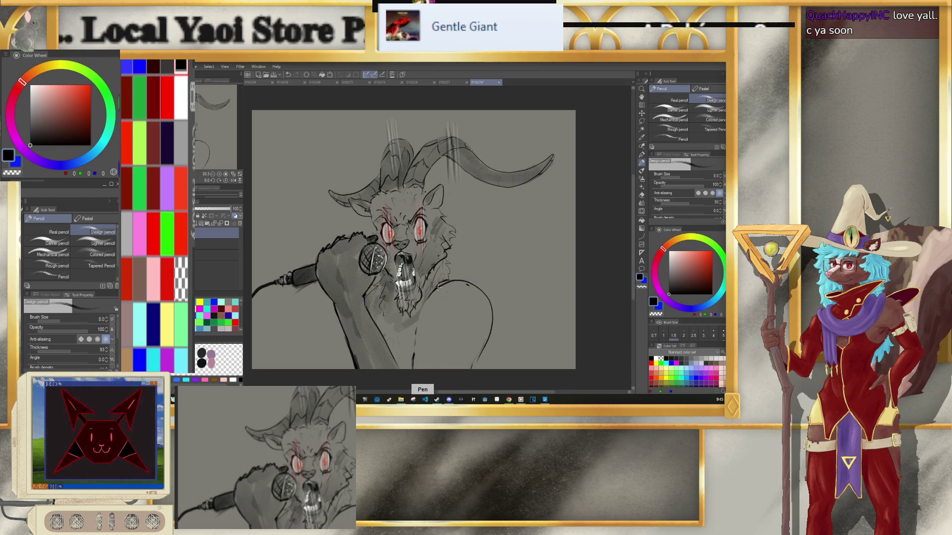
- Alternate pencil and eraser while adjusting the brush size between 8 and 30
{"action": "key", "text": "e"}
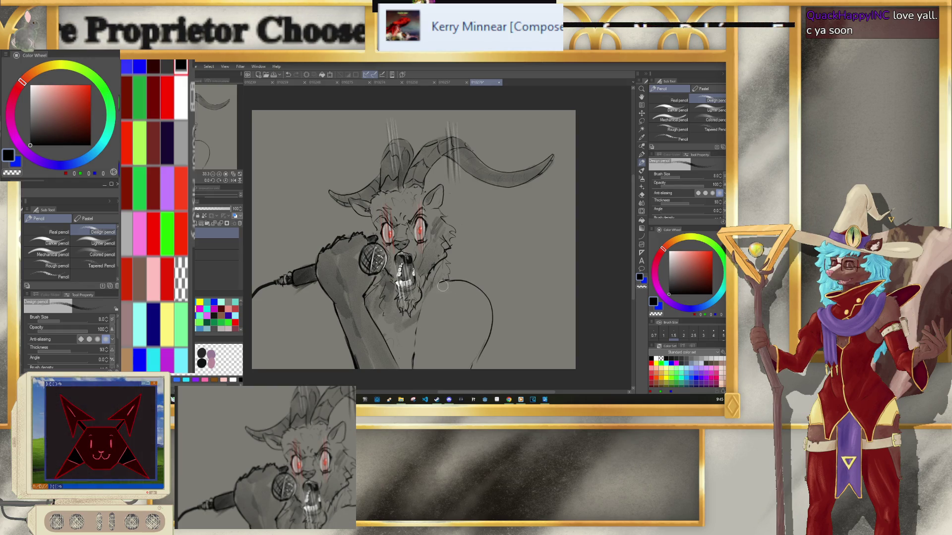
{"action": "key", "text": "p"}
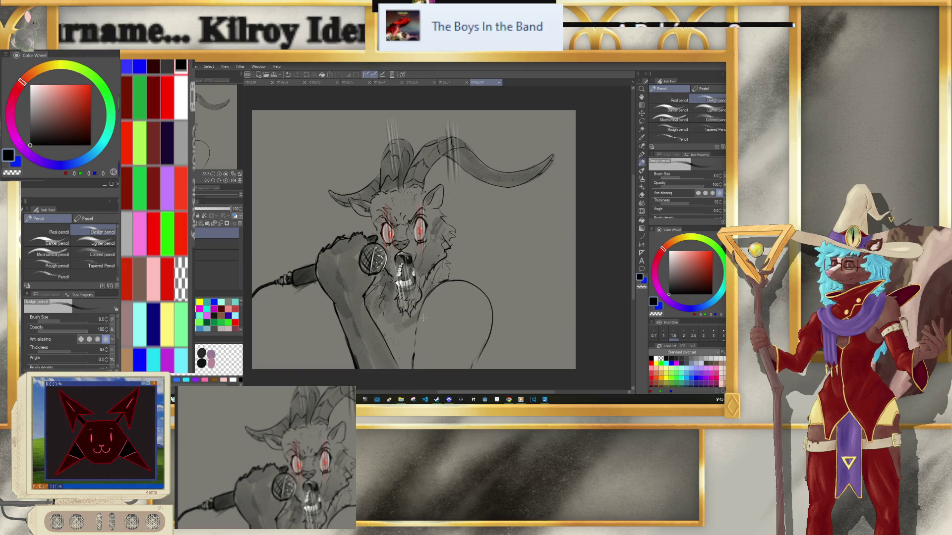
{"action": "key", "text": "bracketright"}
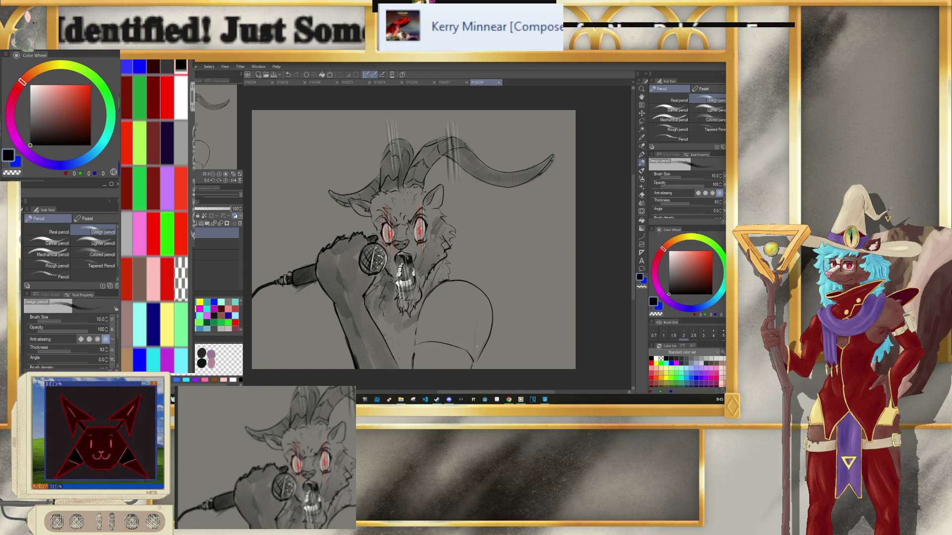
{"action": "key", "text": "bracketright"}
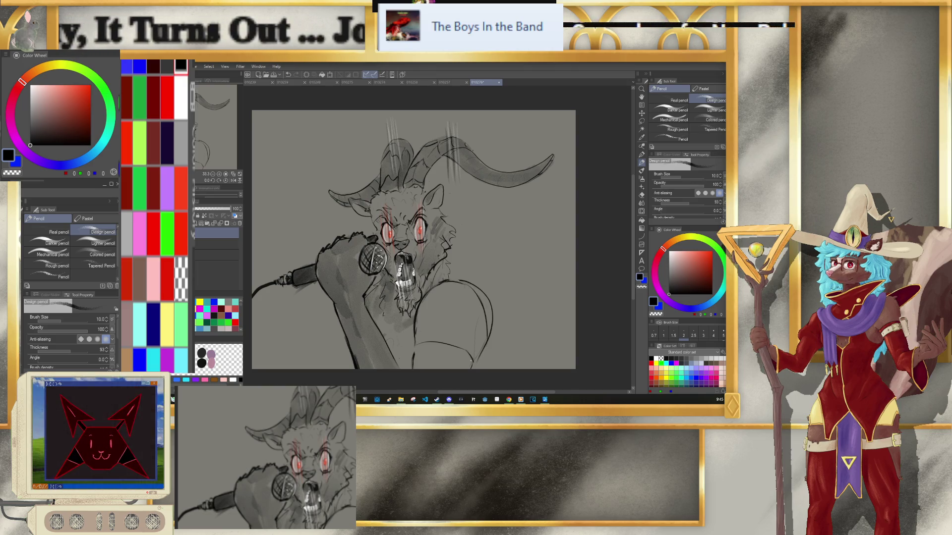
{"action": "key", "text": "bracketright"}
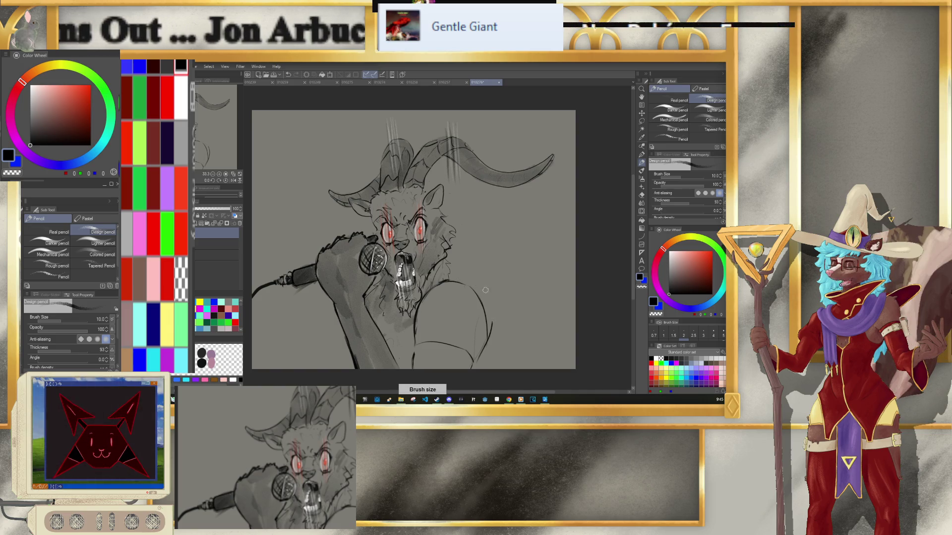
{"action": "key", "text": "p"}
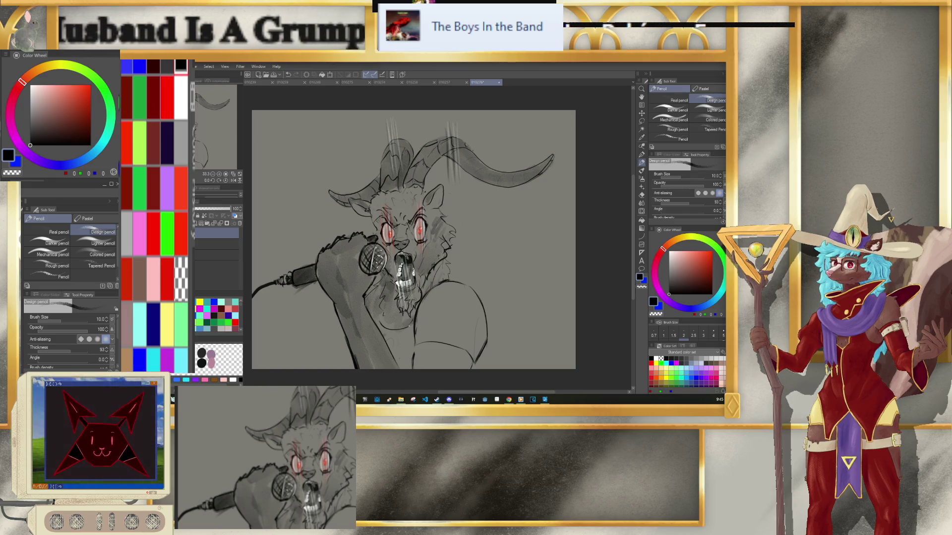
{"action": "key", "text": "e"}
{"action": "key", "text": "bracketright"}
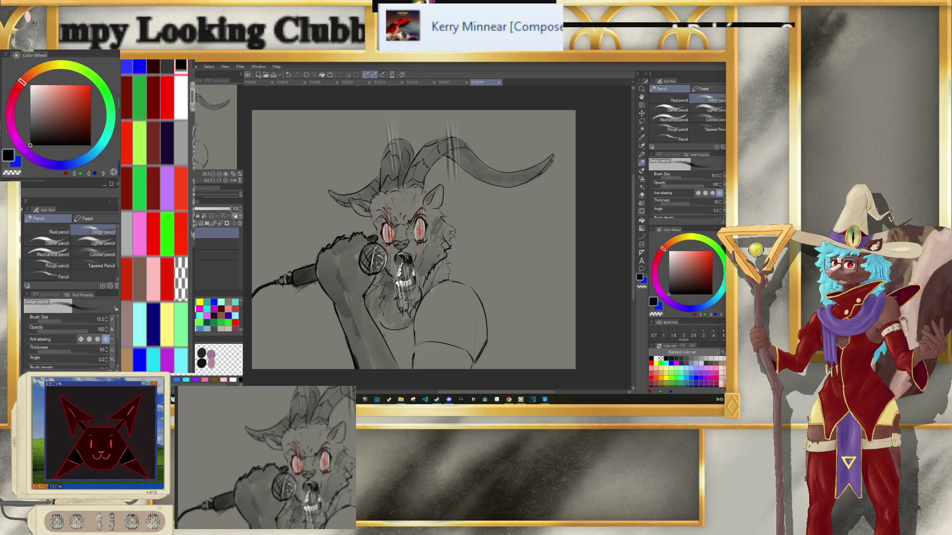
{"action": "key", "text": "p"}
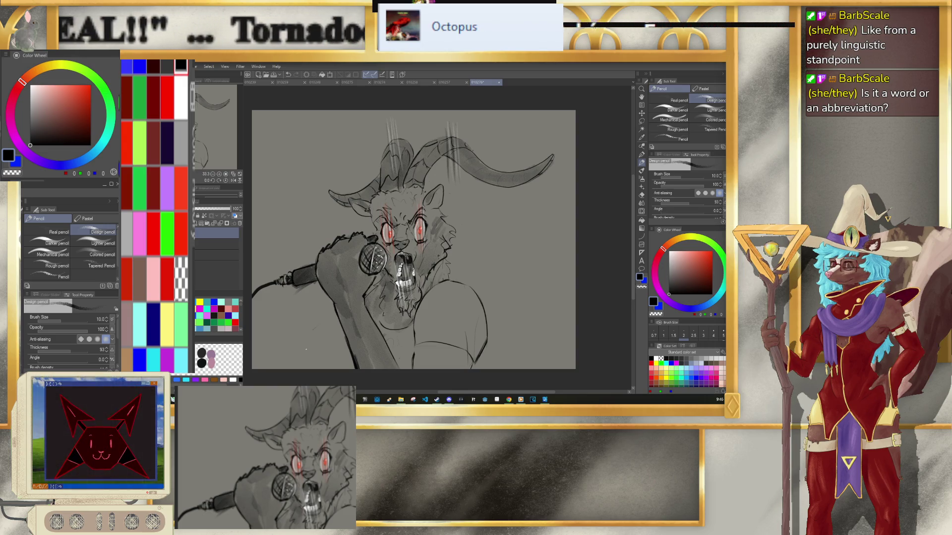
{"action": "key", "text": "bracketleft"}
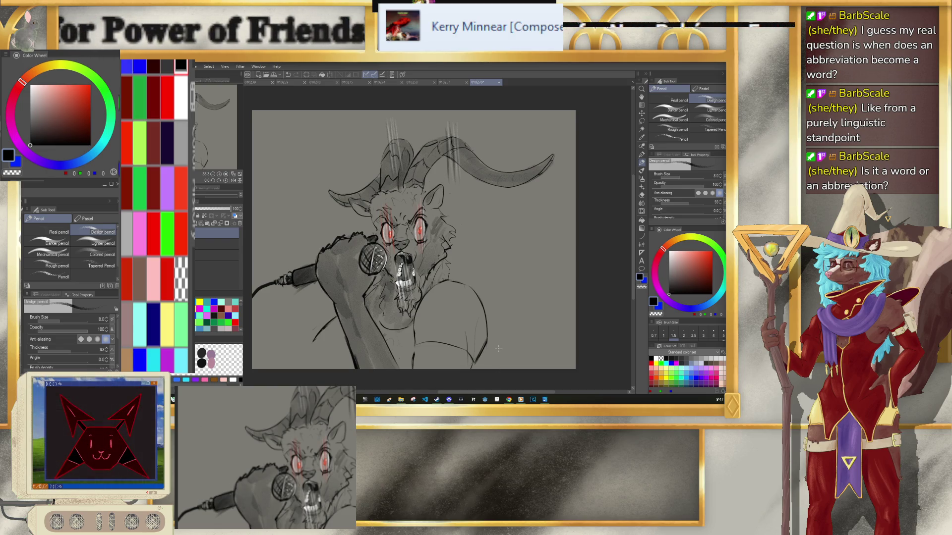
{"action": "key", "text": "bracketright"}
{"action": "key", "text": "bracketright"}
{"action": "key", "text": "bracketright"}
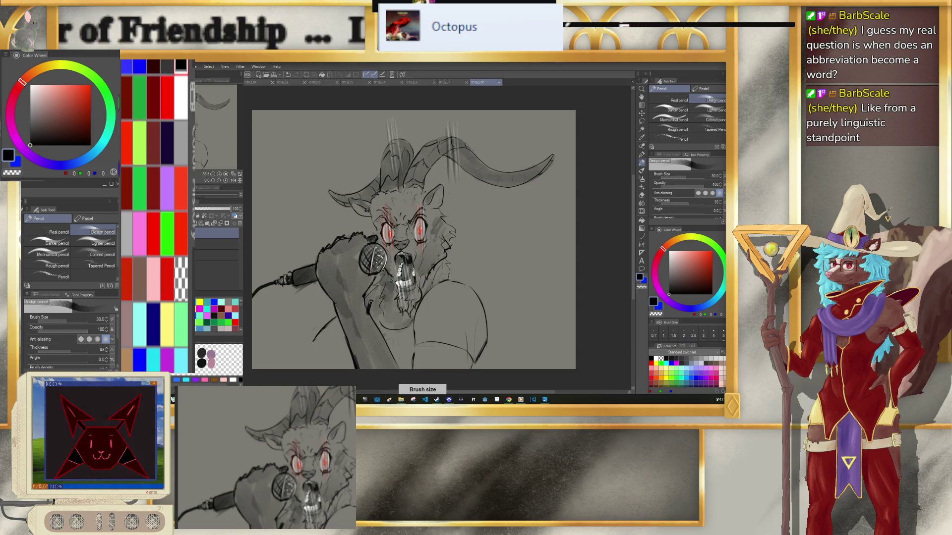
{"action": "key", "text": "bracketleft"}
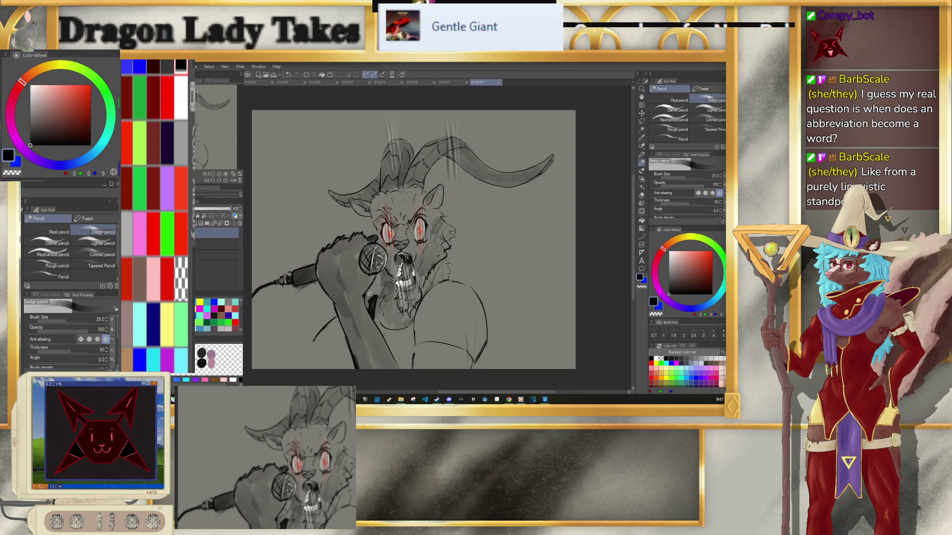
{"action": "key", "text": "bracketright"}
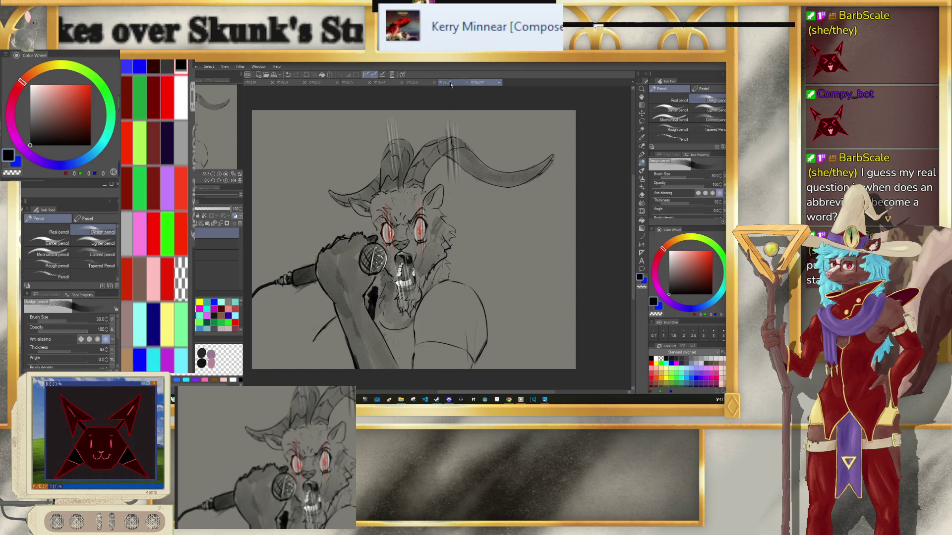
- Glance at the skunk and guitarist sketches, then return to the goat drawing and undo the last change
{"action": "left_click", "coordinate": [411, 82]}
{"action": "left_click", "coordinate": [371, 82]}
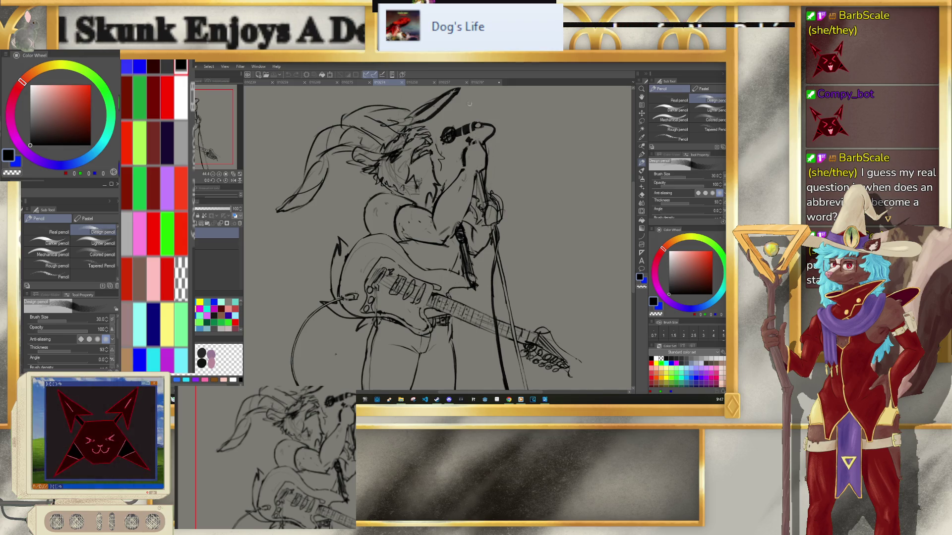
{"action": "left_click", "coordinate": [477, 83]}
{"action": "key", "text": "ctrl+z"}
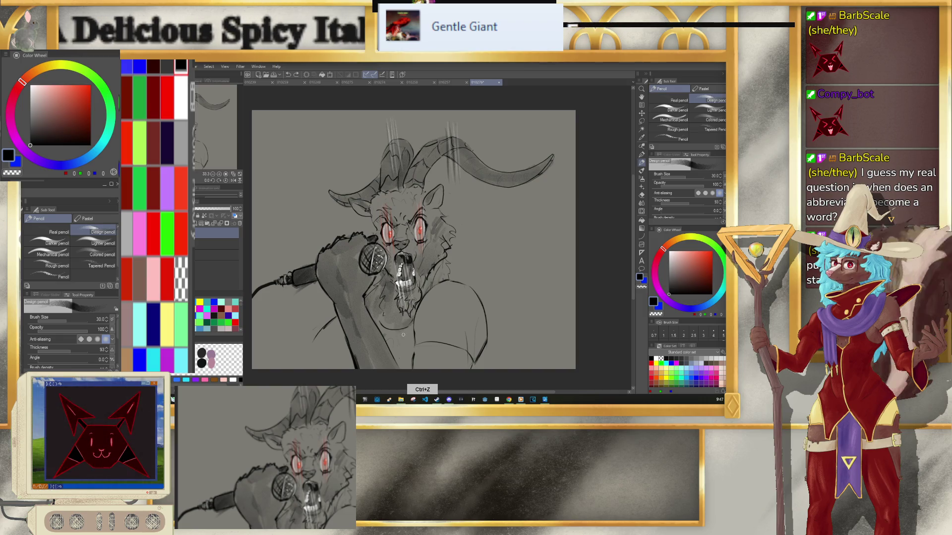
- Add and retrace a short dark arm stroke, undo it, and bring up the guitarist sketch for reference
{"action": "left_click_drag", "start_coordinate": [402, 350], "coordinate": [412, 314]}
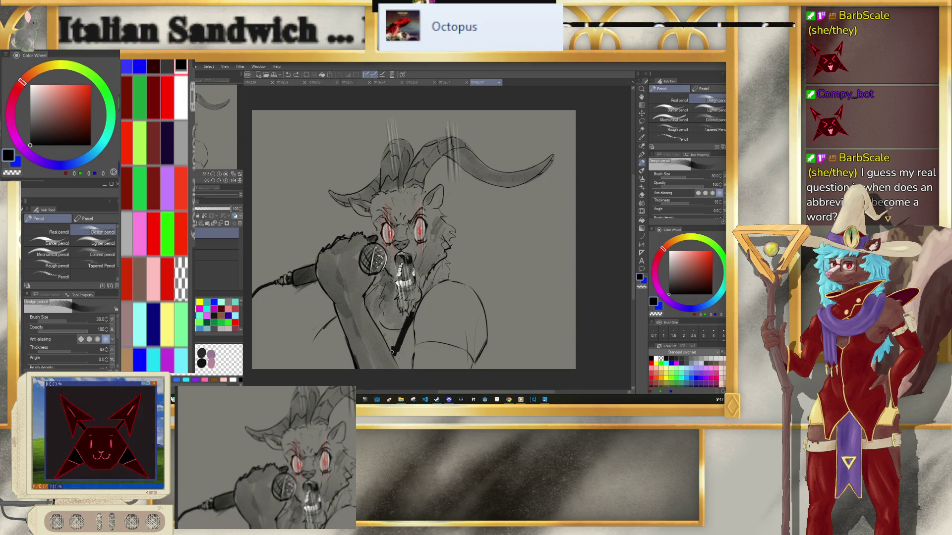
{"action": "left_click_drag", "start_coordinate": [396, 355], "coordinate": [401, 329]}
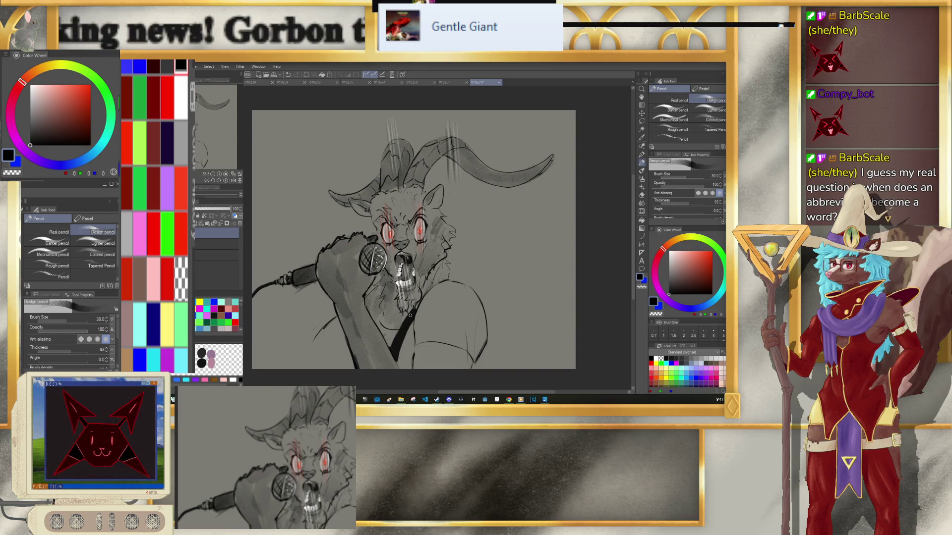
{"action": "key", "text": "e"}
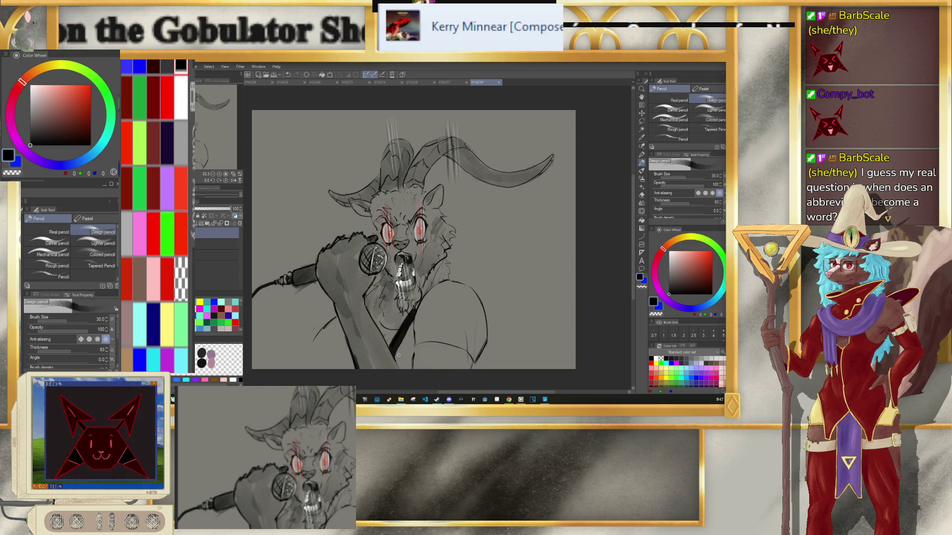
{"action": "key", "text": "p"}
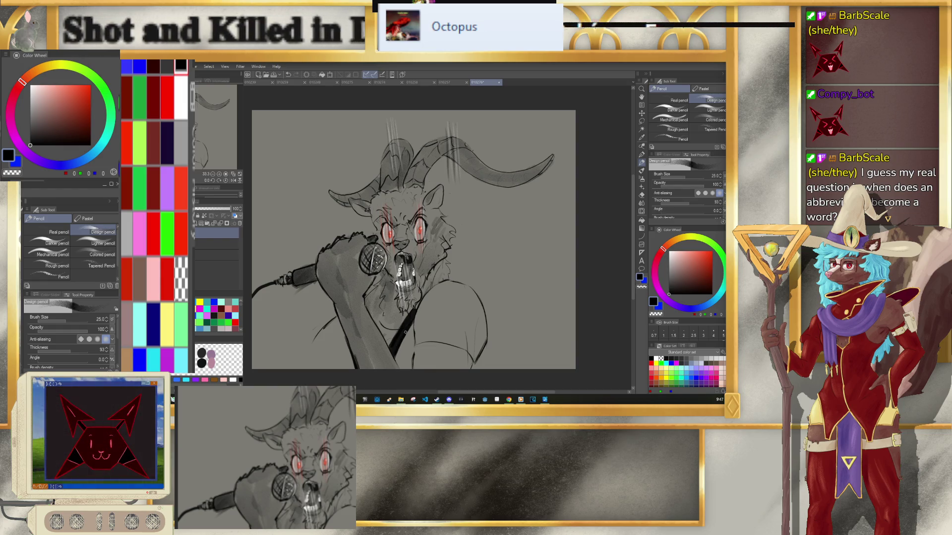
{"action": "key", "text": "ctrl+z"}
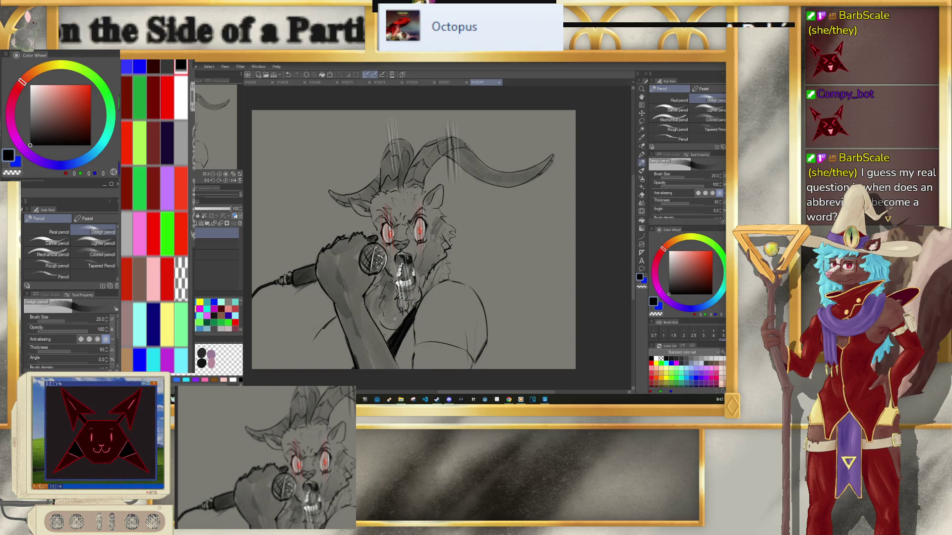
{"action": "left_click", "coordinate": [434, 85]}
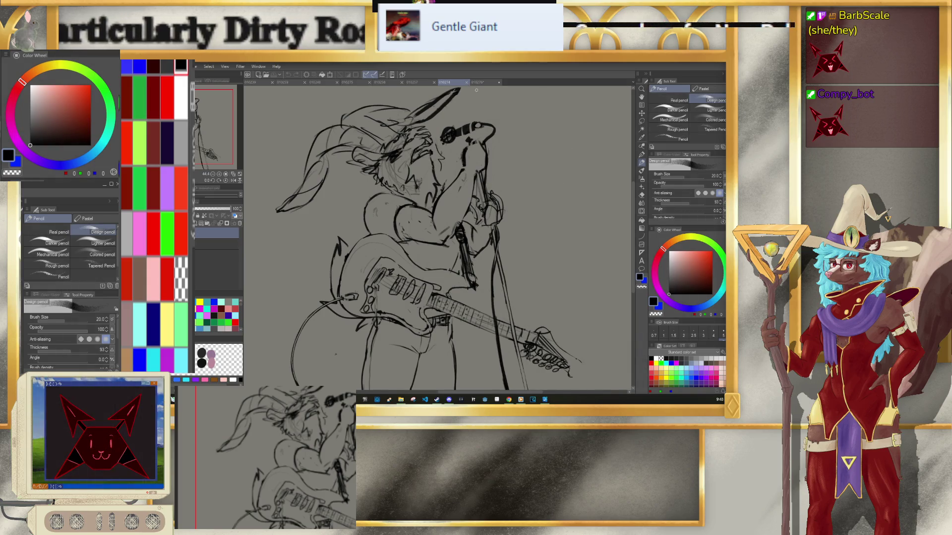
- Compare against the guitarist sketch, then undo the small stroke near the goat's bottom-left
{"action": "left_click", "coordinate": [485, 83]}
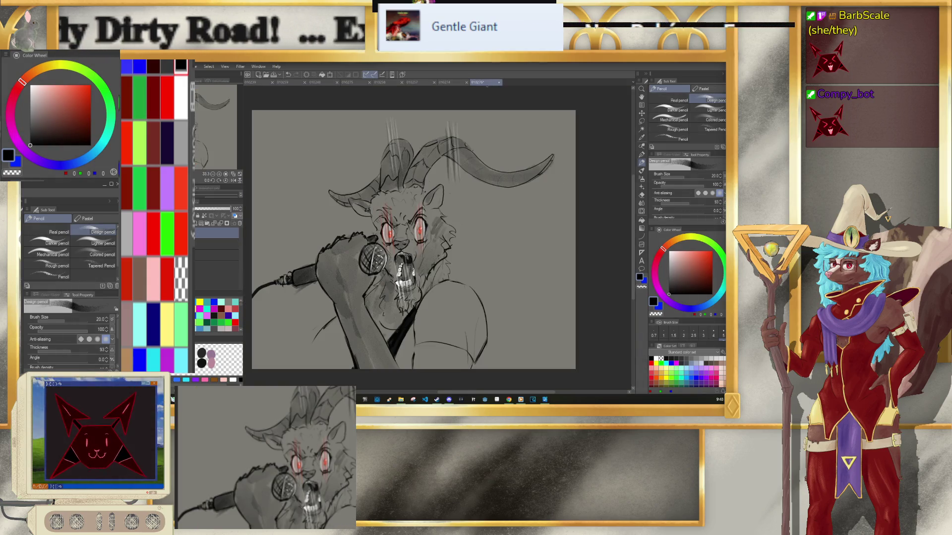
{"action": "key", "text": "ctrl+shift+Tab"}
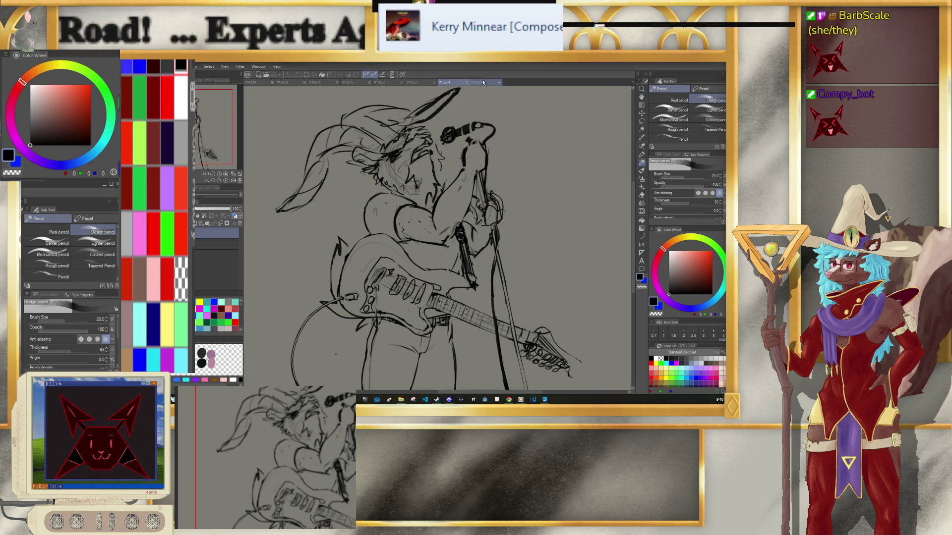
{"action": "left_click", "coordinate": [484, 83]}
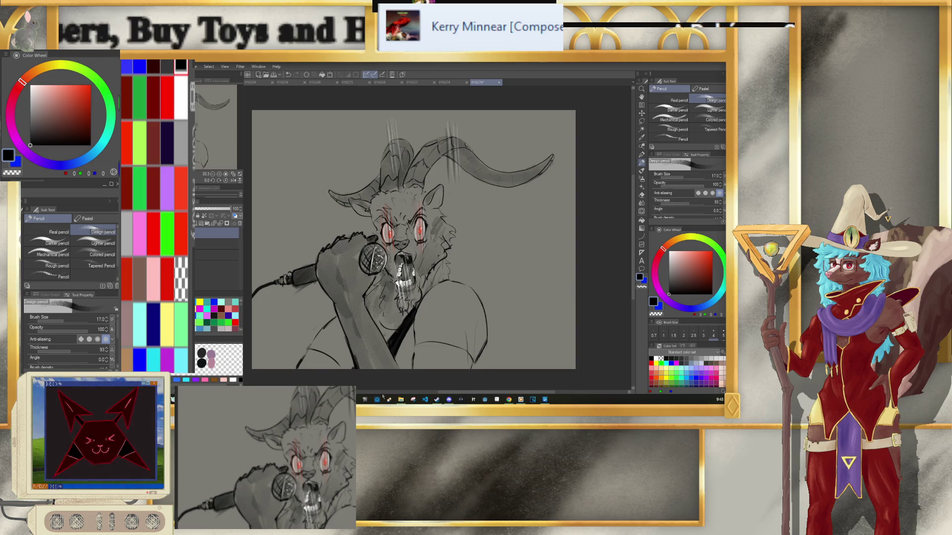
{"action": "key", "text": "ctrl+z"}
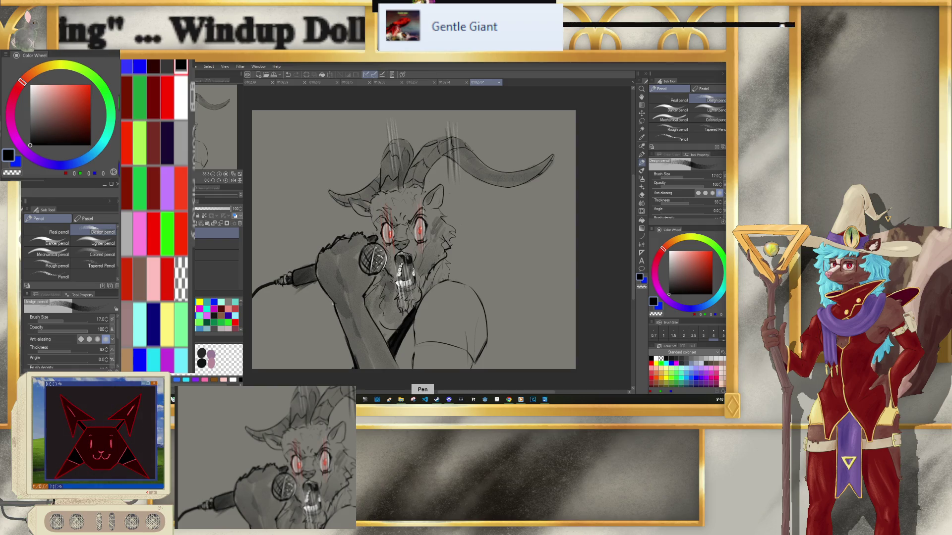
- Draw strokes down from the arm's lower-left edge, undo the last one, and begin a free transform
{"action": "left_click_drag", "start_coordinate": [334, 303], "coordinate": [294, 342]}
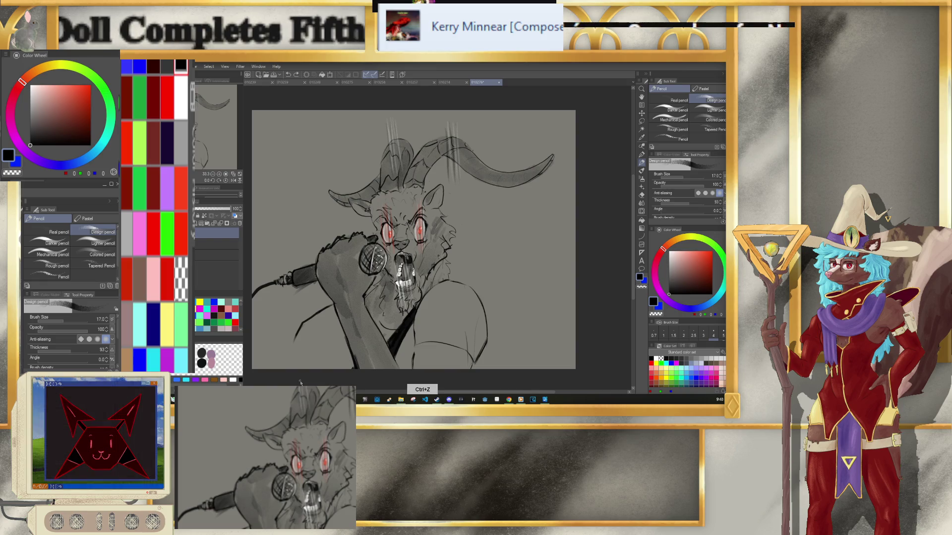
{"action": "left_click_drag", "start_coordinate": [333, 303], "coordinate": [326, 314]}
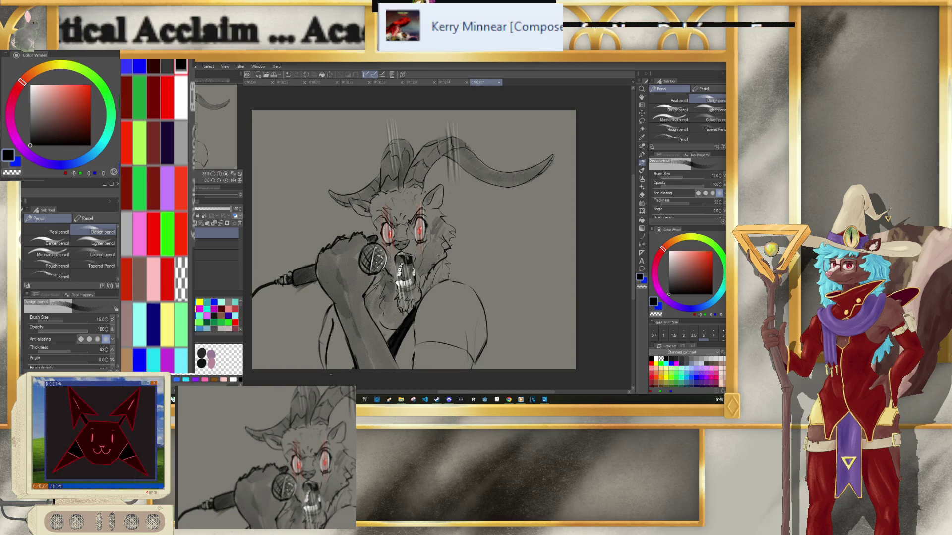
{"action": "key", "text": "ctrl+z"}
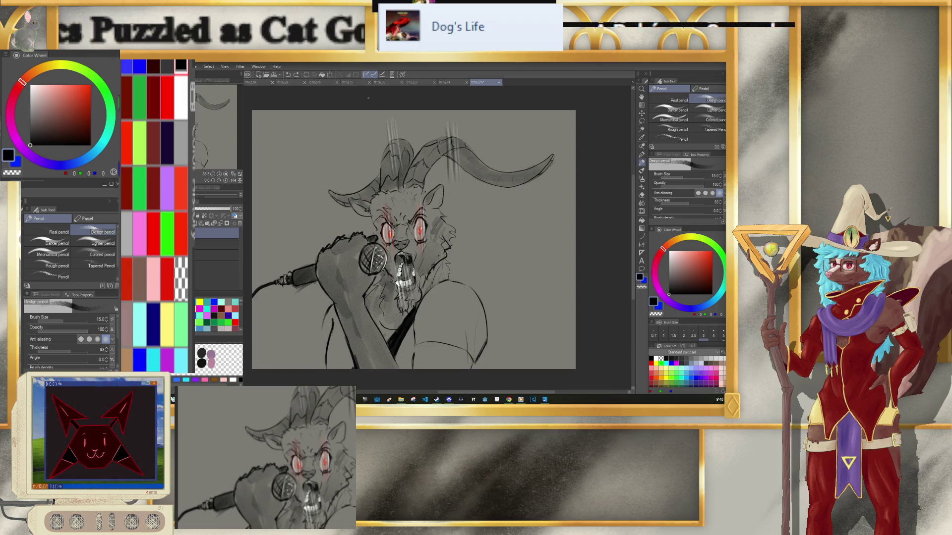
{"action": "key", "text": "ctrl+t"}
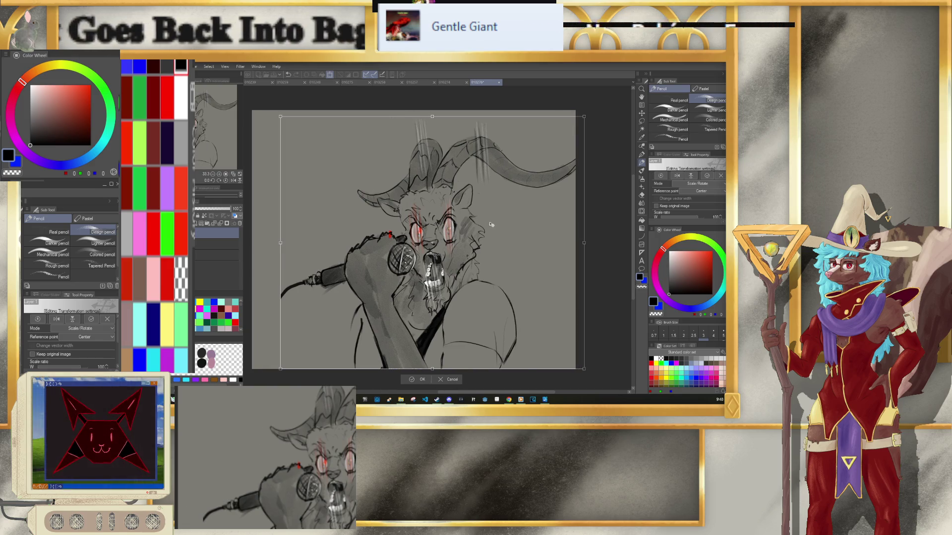
- Redo the transform to scale the goat linework up and slightly right, then view the other character sketch
{"action": "left_click", "coordinate": [426, 379]}
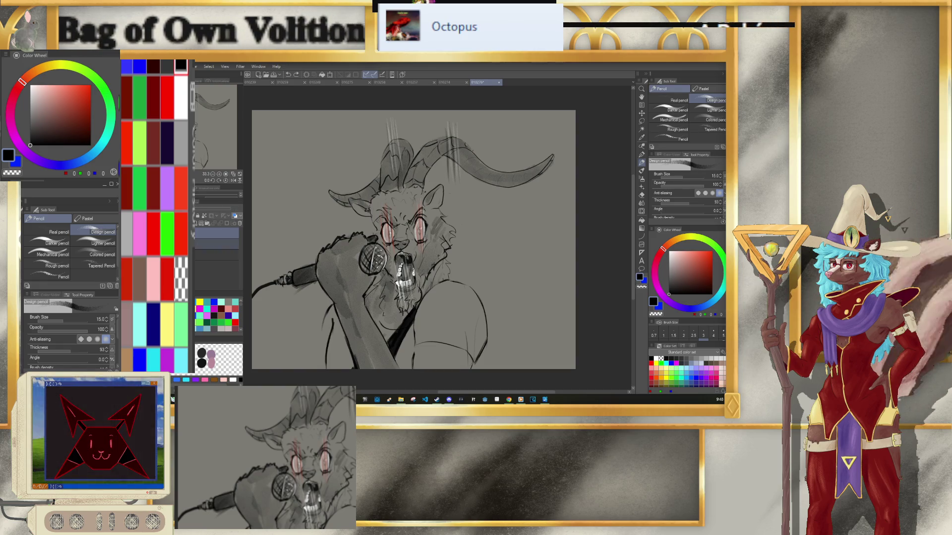
{"action": "key", "text": "ctrl+t"}
{"action": "left_click_drag", "start_coordinate": [504, 209], "coordinate": [540, 209]}
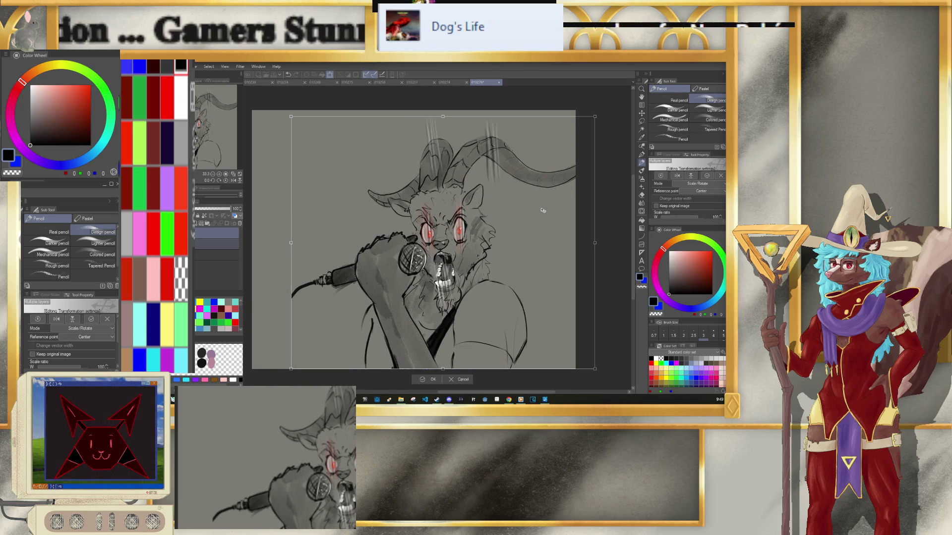
{"action": "left_click_drag", "start_coordinate": [538, 217], "coordinate": [521, 217]}
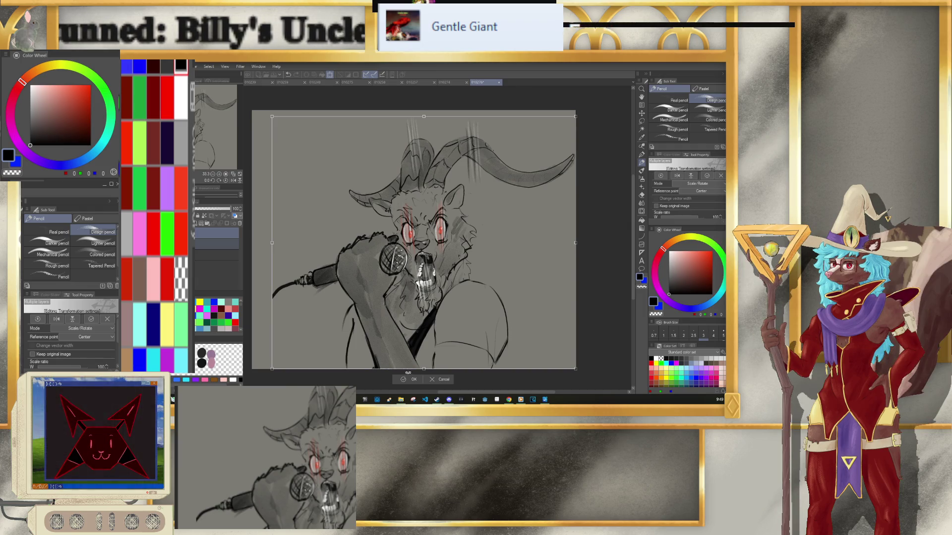
{"action": "key", "text": "Return"}
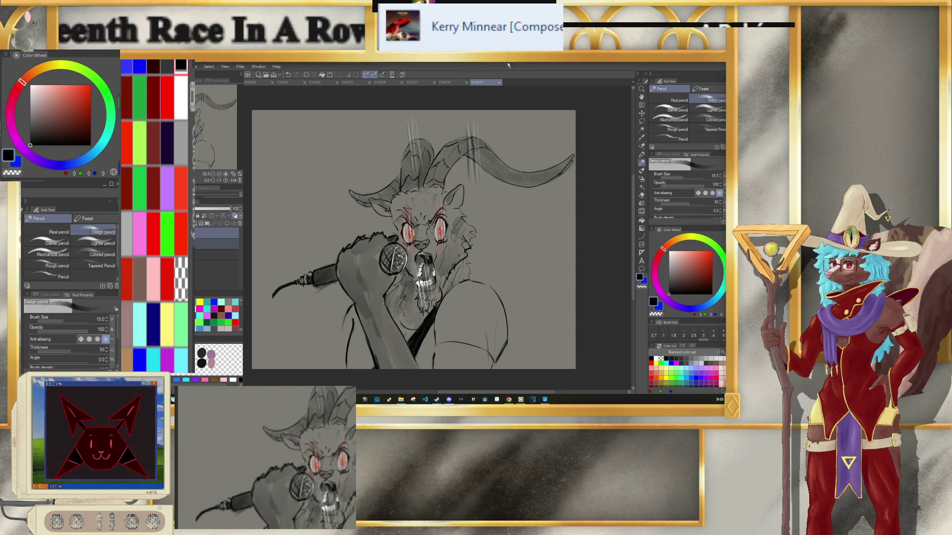
{"action": "left_click", "coordinate": [283, 82]}
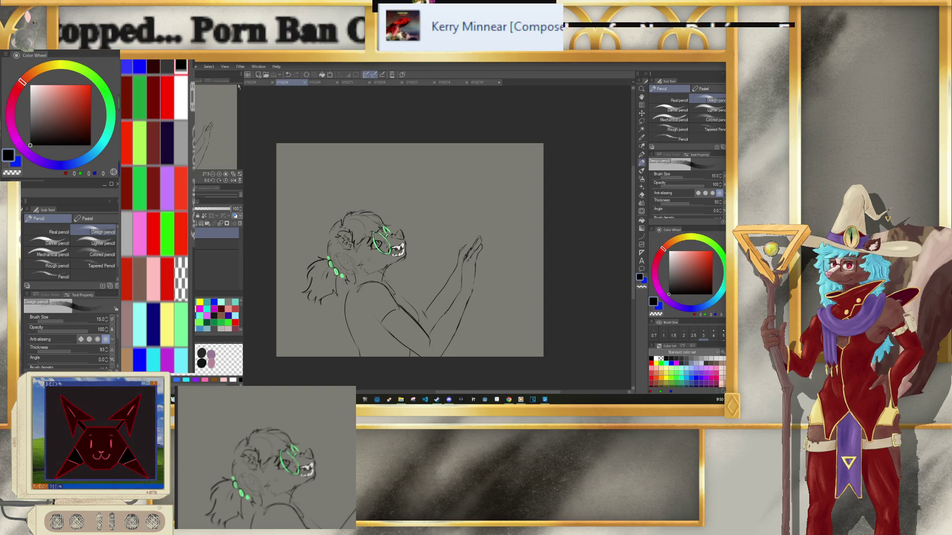
- Return to the goat singer drawing, zoom around the arm, and drag to enlarge the brush
{"action": "left_click", "coordinate": [479, 82]}
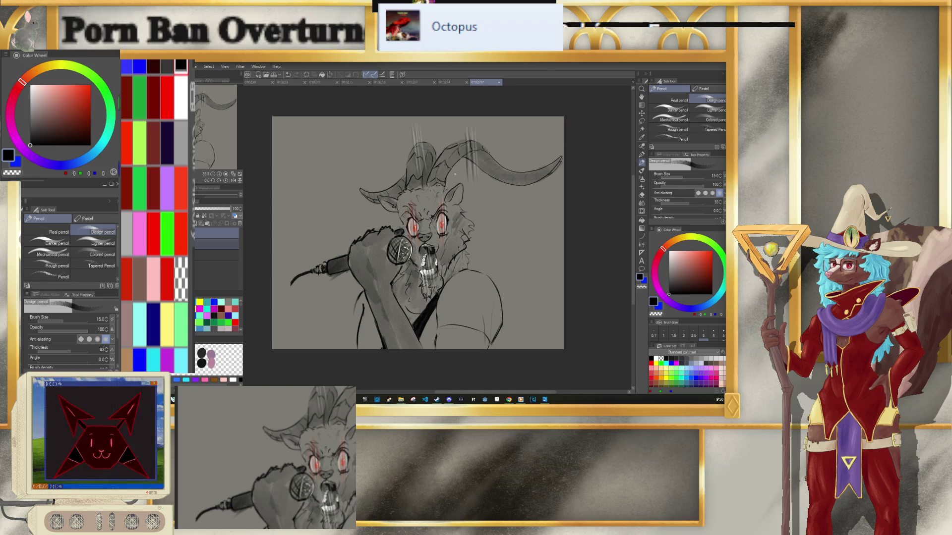
{"action": "scroll", "coordinate": [304, 287], "scroll_direction": "up", "scroll_amount": 3}
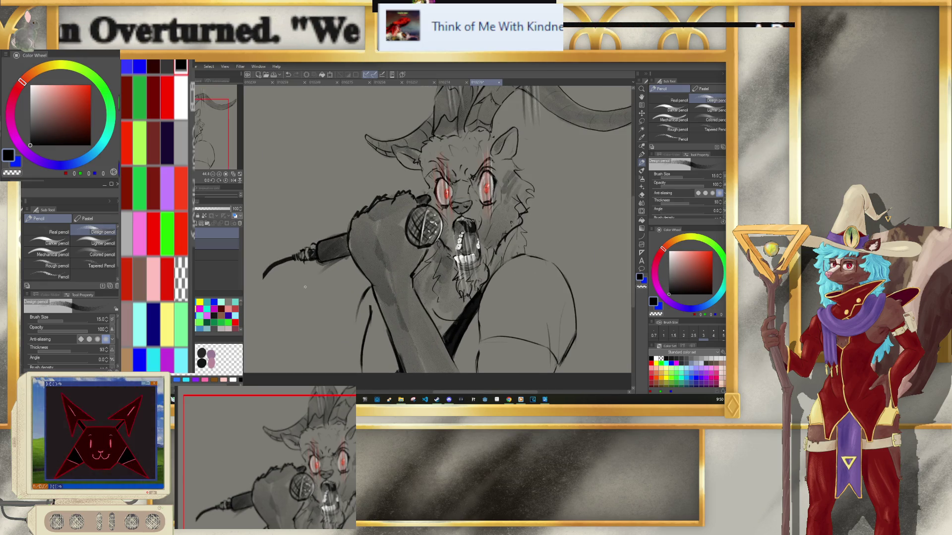
{"action": "scroll", "coordinate": [292, 278], "scroll_direction": "down", "scroll_amount": 3}
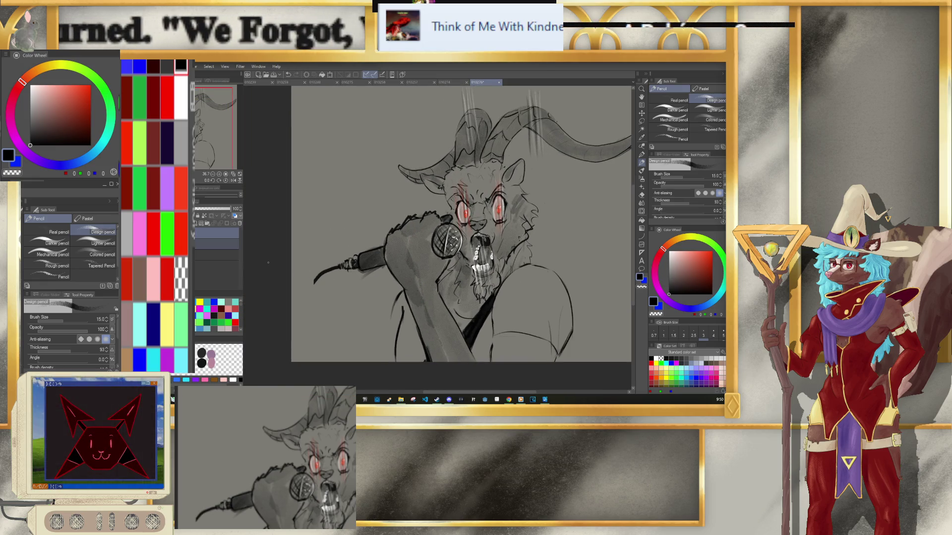
{"action": "scroll", "coordinate": [278, 277], "scroll_direction": "down", "scroll_amount": 2}
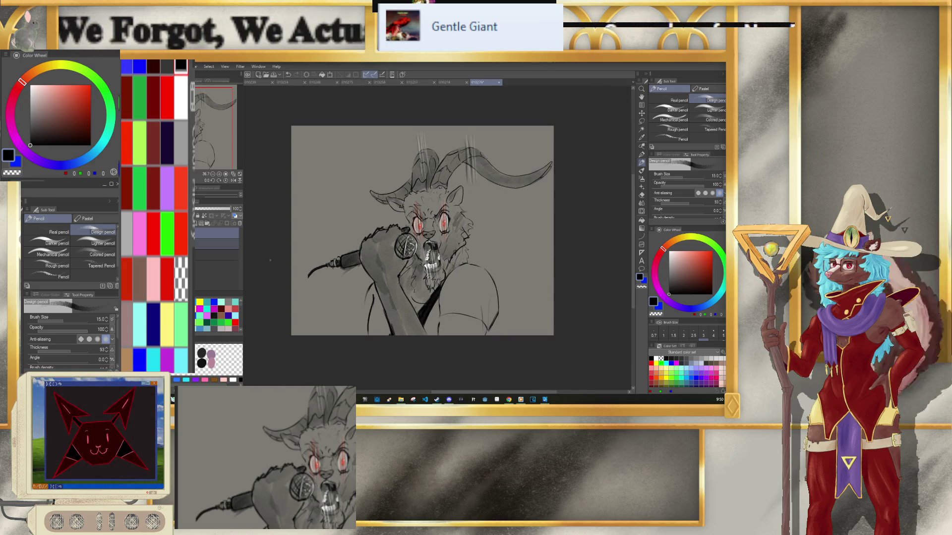
{"action": "scroll", "coordinate": [295, 299], "scroll_direction": "up", "scroll_amount": 1}
{"action": "scroll", "coordinate": [301, 263], "scroll_direction": "up", "scroll_amount": 1}
{"action": "left_click_drag", "start_coordinate": [403, 296], "coordinate": [391, 343]}
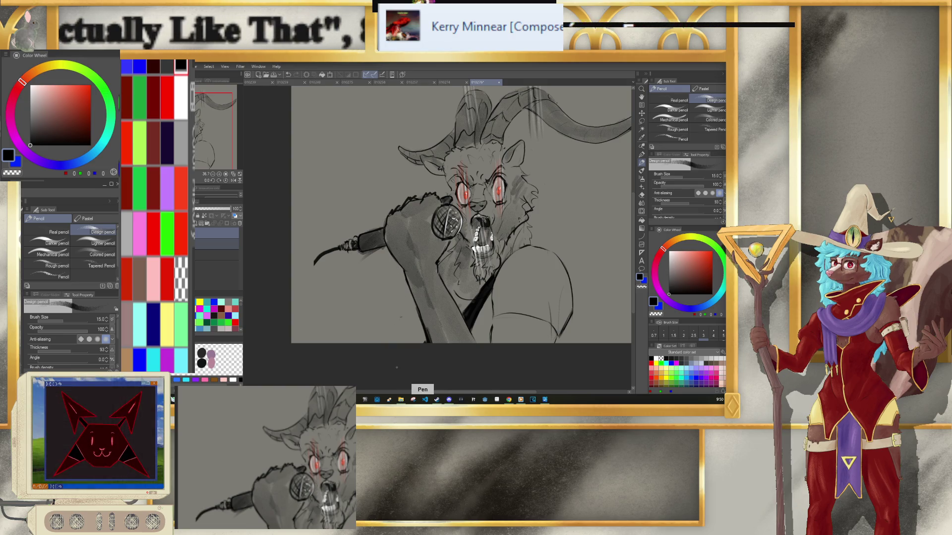
{"action": "scroll", "coordinate": [349, 204], "scroll_direction": "down", "scroll_amount": 2}
{"action": "scroll", "coordinate": [408, 239], "scroll_direction": "up", "scroll_amount": 1}
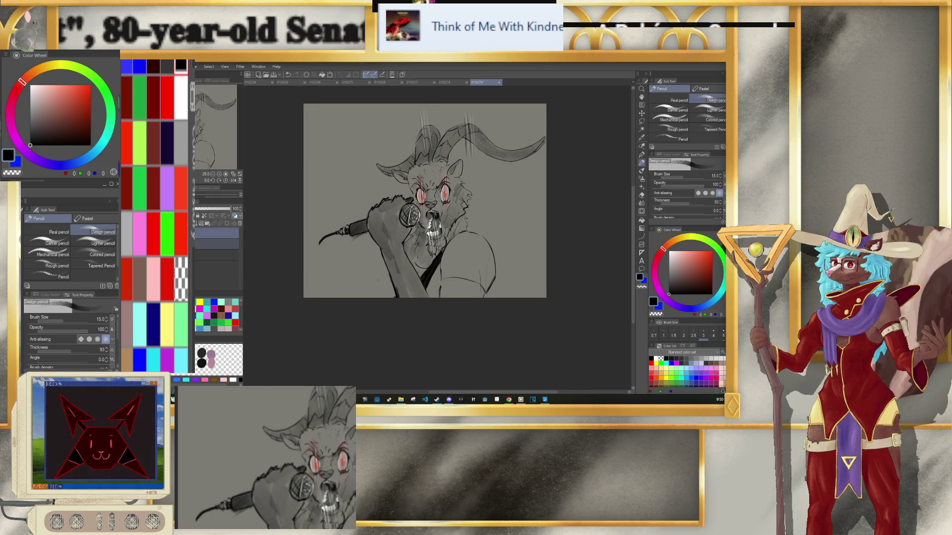
{"action": "scroll", "coordinate": [424, 141], "scroll_direction": "up", "scroll_amount": 1}
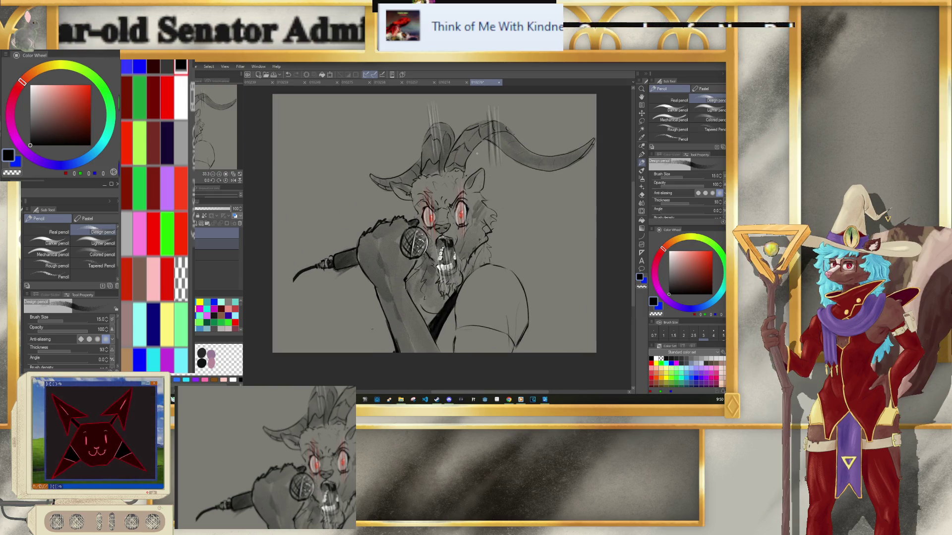
{"action": "scroll", "coordinate": [423, 141], "scroll_direction": "up", "scroll_amount": 1}
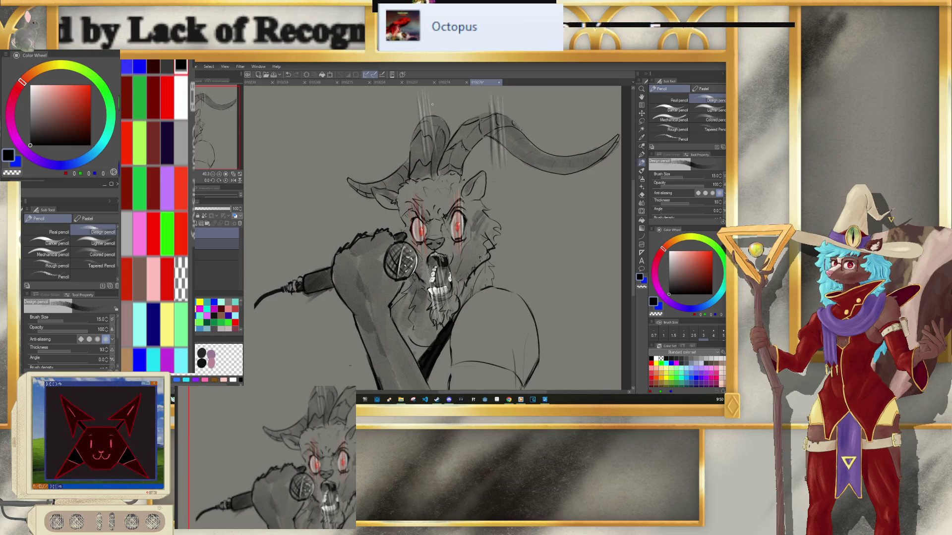
{"action": "scroll", "coordinate": [427, 119], "scroll_direction": "down", "scroll_amount": 1}
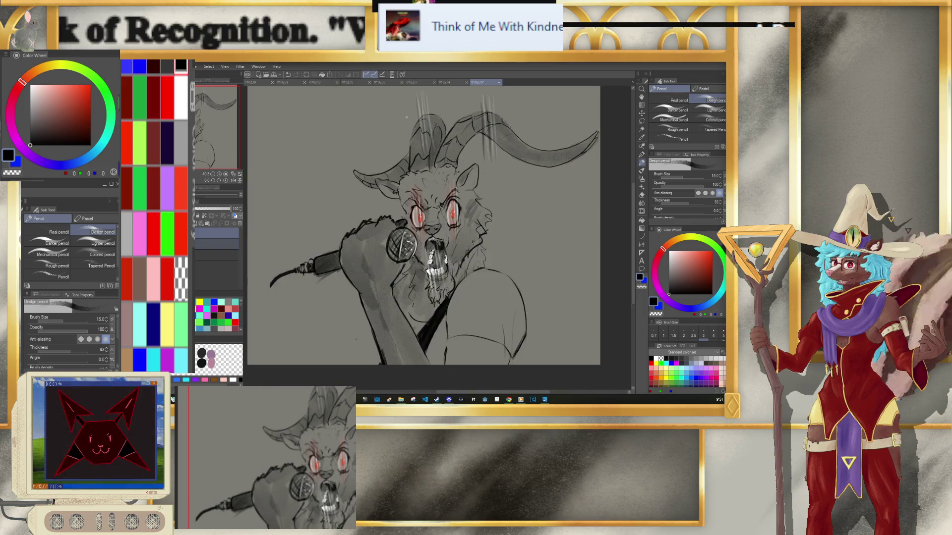
{"action": "scroll", "coordinate": [422, 130], "scroll_direction": "down", "scroll_amount": 2}
{"action": "scroll", "coordinate": [419, 186], "scroll_direction": "up", "scroll_amount": 1}
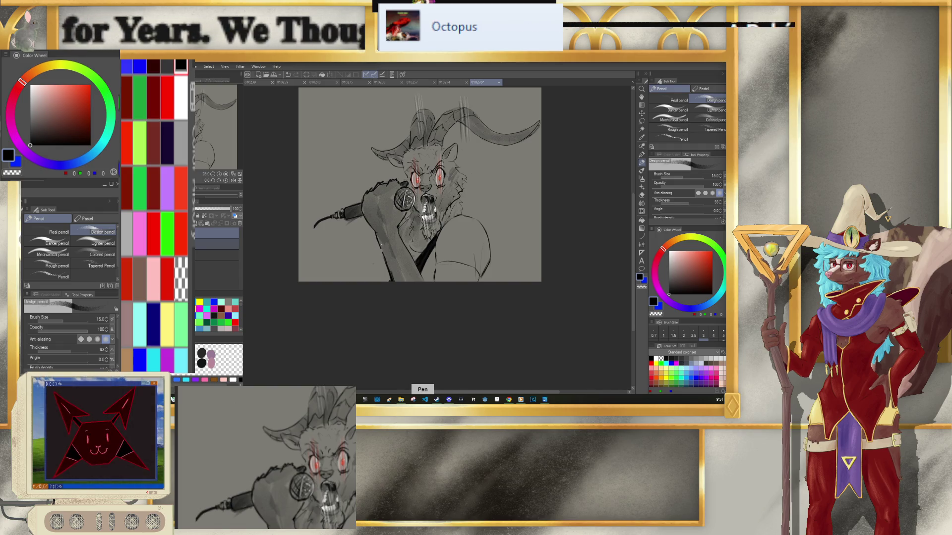
- Close the fist outline at lower left and lasso-select the hand sketch
{"action": "left_click_drag", "start_coordinate": [369, 236], "coordinate": [361, 238]}
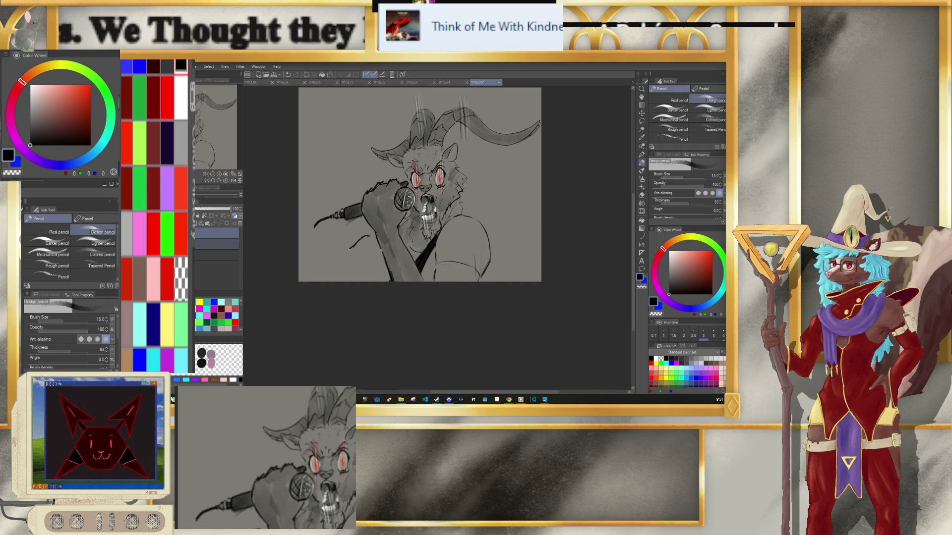
{"action": "left_click_drag", "start_coordinate": [351, 276], "coordinate": [373, 263]}
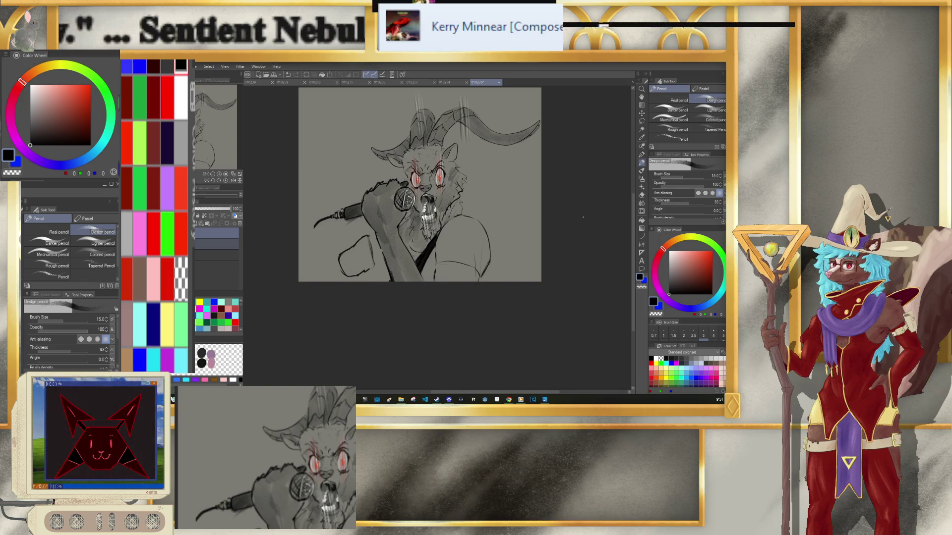
{"action": "key", "text": "m"}
{"action": "mouse_move", "coordinate": [339, 289]}
{"action": "left_mouse_down"}
{"action": "mouse_move", "coordinate": [376, 247]}
{"action": "mouse_move", "coordinate": [342, 285]}
{"action": "left_mouse_up"}
{"action": "left_click", "coordinate": [381, 296]}
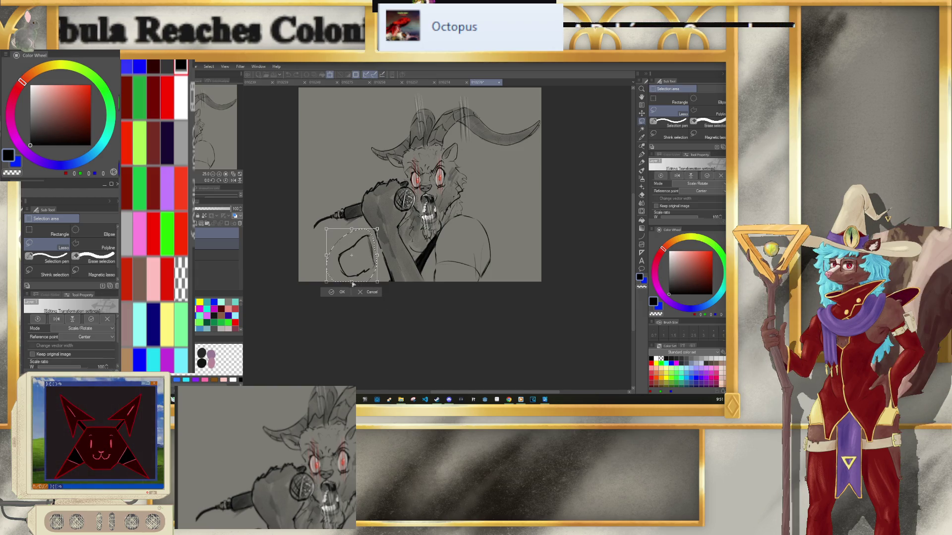
- Rotate the selected hand sketch slightly clockwise and apply the transformation
{"action": "left_click_drag", "start_coordinate": [390, 272], "coordinate": [387, 279]}
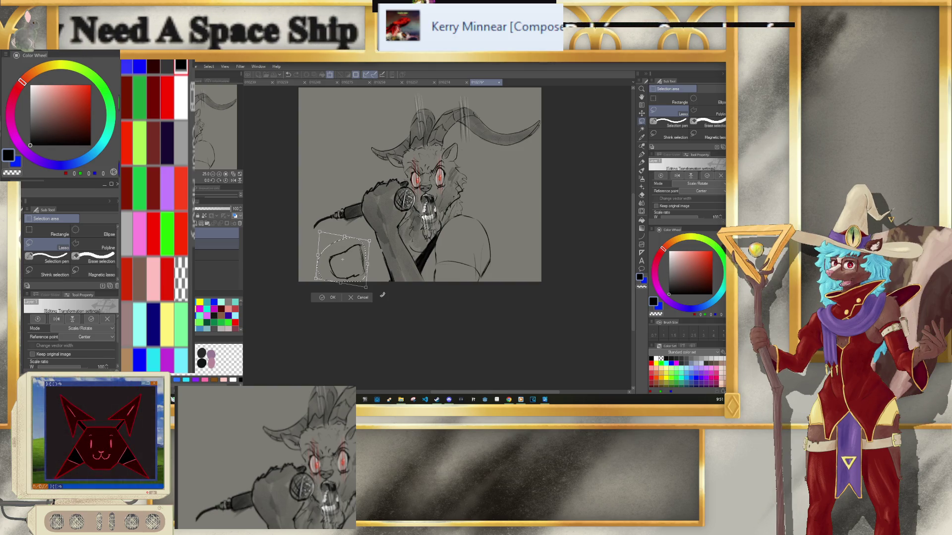
{"action": "key", "text": "ctrl+d"}
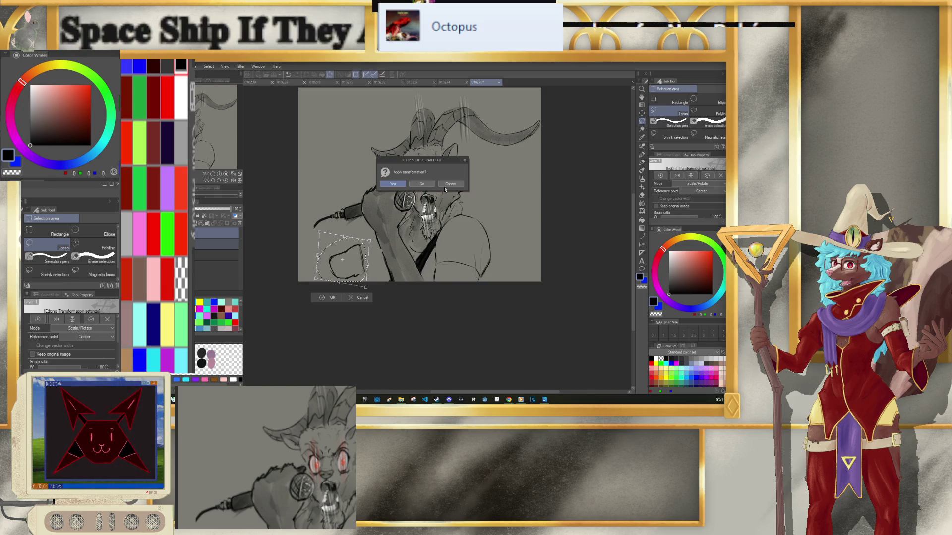
{"action": "left_click", "coordinate": [394, 184]}
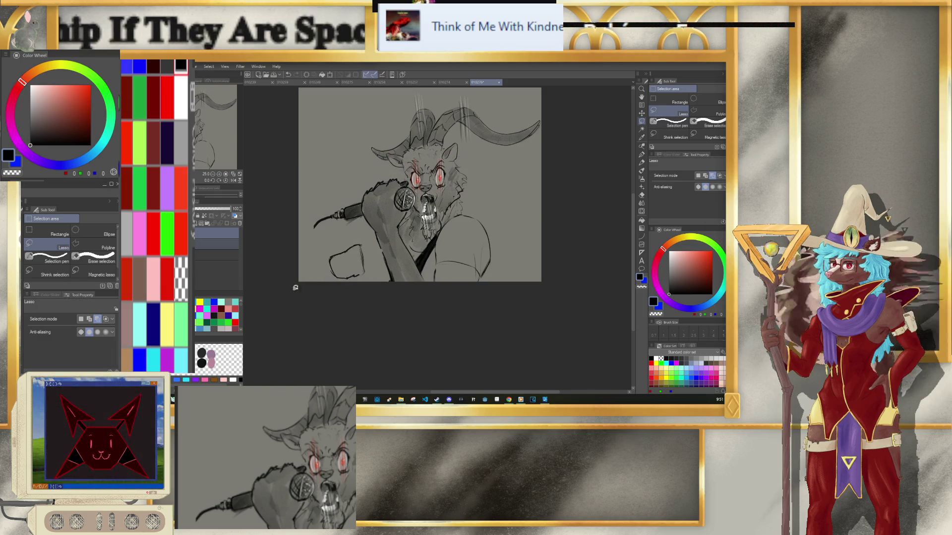
{"action": "scroll", "coordinate": [363, 247], "scroll_direction": "up", "scroll_amount": 1}
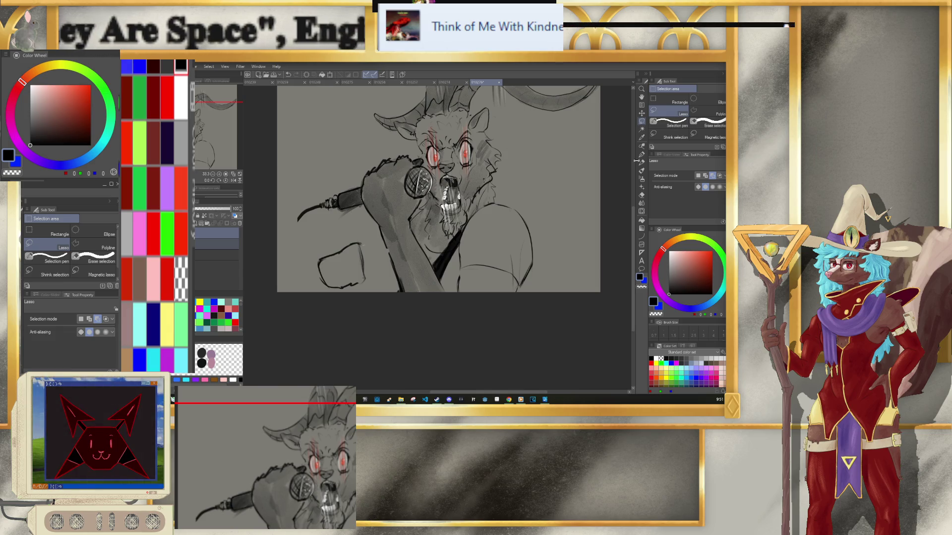
- Pencil in finger lines on the lower-left hand so it reads as raised and open, then undo the last change
{"action": "key", "text": "p"}
{"action": "left_click_drag", "start_coordinate": [367, 273], "coordinate": [385, 257]}
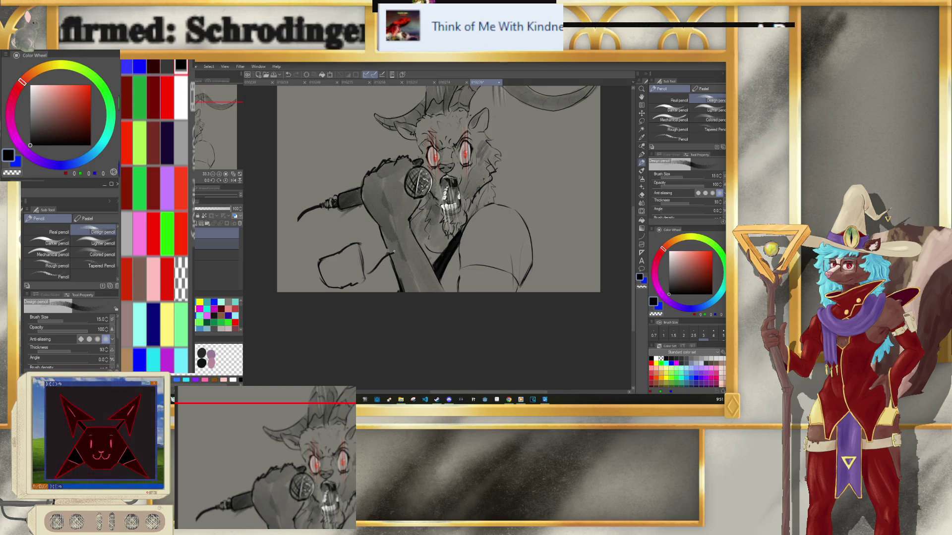
{"action": "left_click_drag", "start_coordinate": [393, 247], "coordinate": [357, 245]}
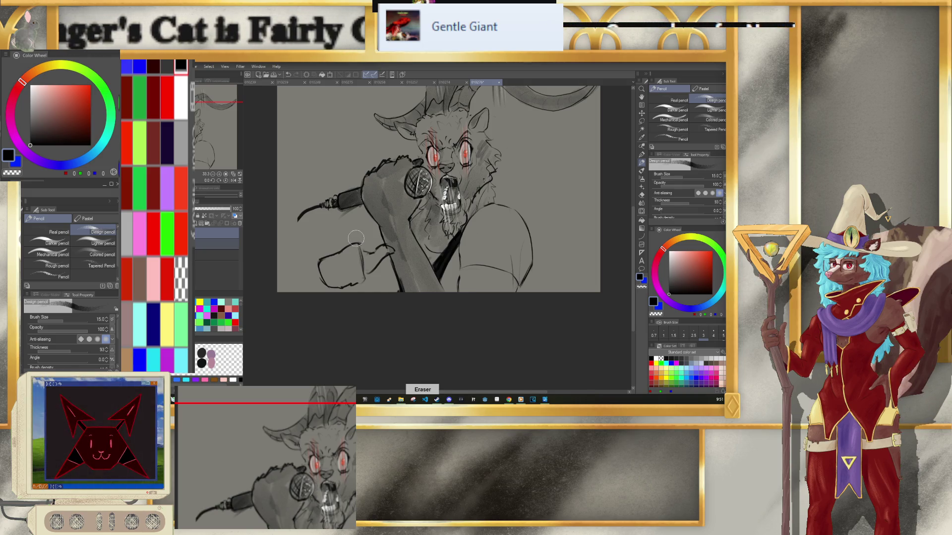
{"action": "left_click_drag", "start_coordinate": [347, 249], "coordinate": [350, 232]}
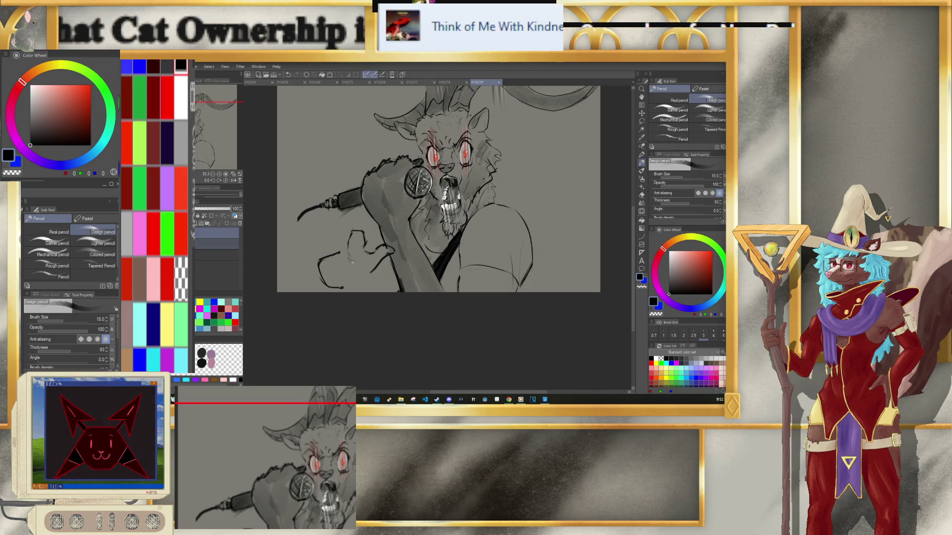
{"action": "left_click_drag", "start_coordinate": [351, 237], "coordinate": [359, 248]}
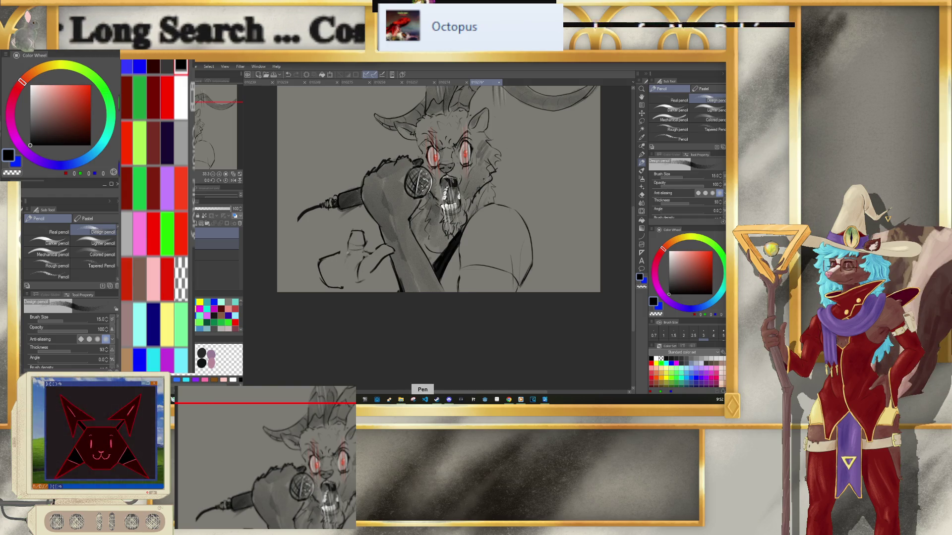
{"action": "key", "text": "e"}
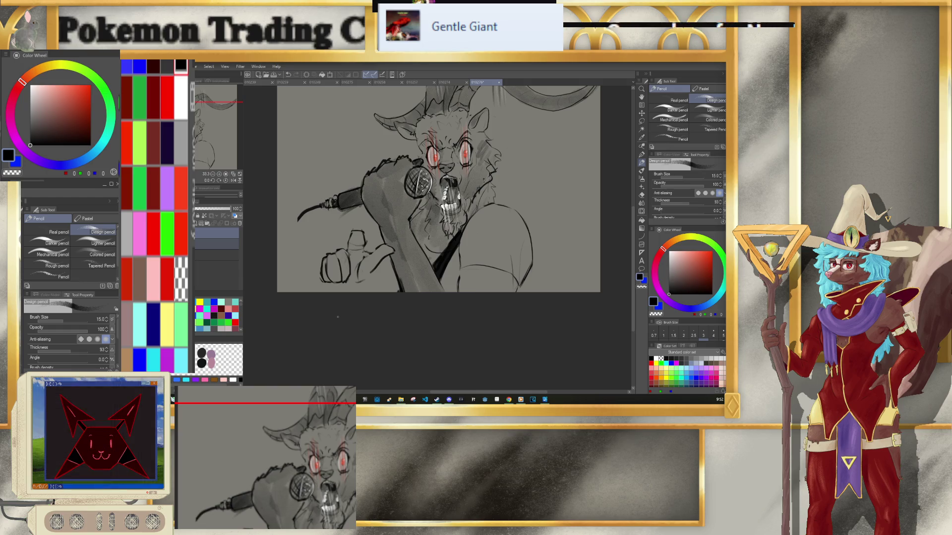
{"action": "key", "text": "ctrl+z"}
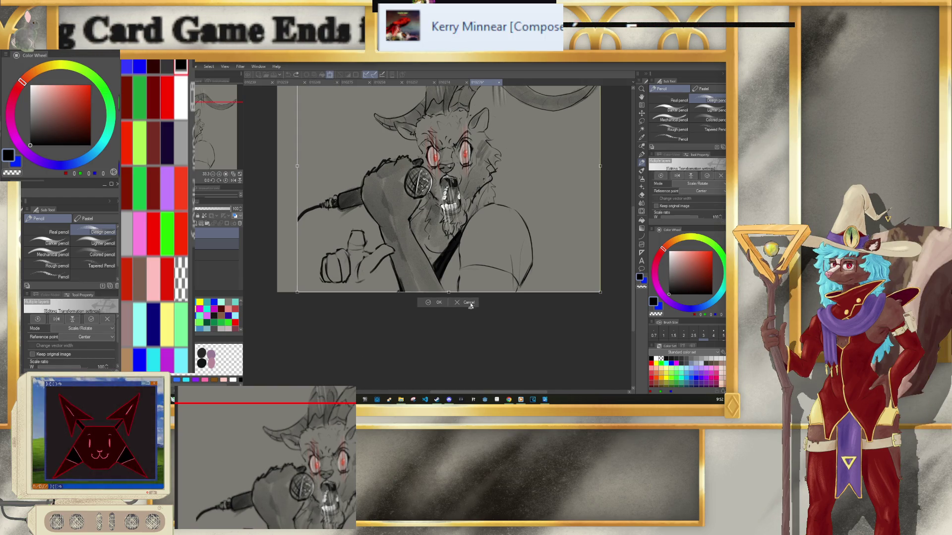
- Cancel the unwanted transform and discard a first lasso selection of the whole hand
{"action": "left_click", "coordinate": [426, 303]}
{"action": "key", "text": "m"}
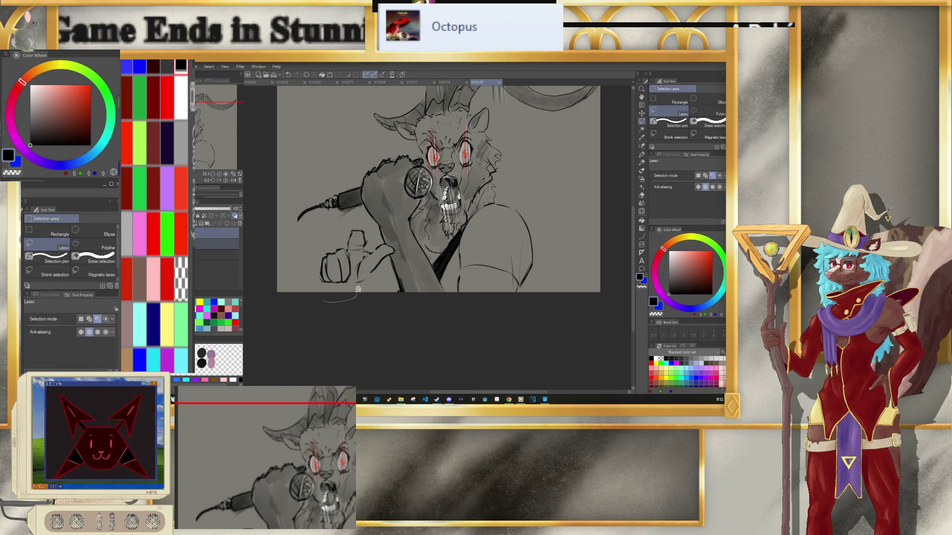
{"action": "mouse_move", "coordinate": [358, 265]}
{"action": "left_mouse_down"}
{"action": "mouse_move", "coordinate": [318, 280]}
{"action": "mouse_move", "coordinate": [350, 288]}
{"action": "left_mouse_up"}
{"action": "key", "text": "ctrl+t"}
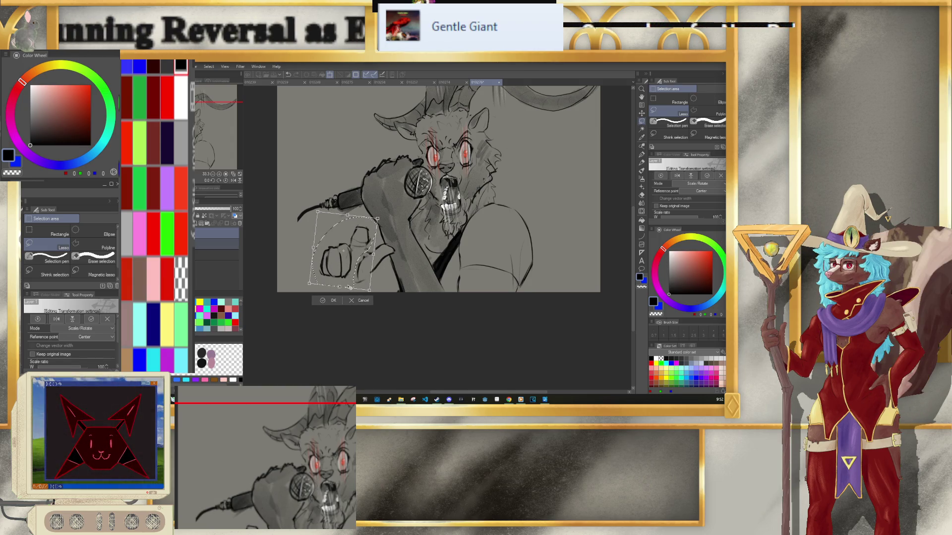
{"action": "left_click", "coordinate": [289, 301]}
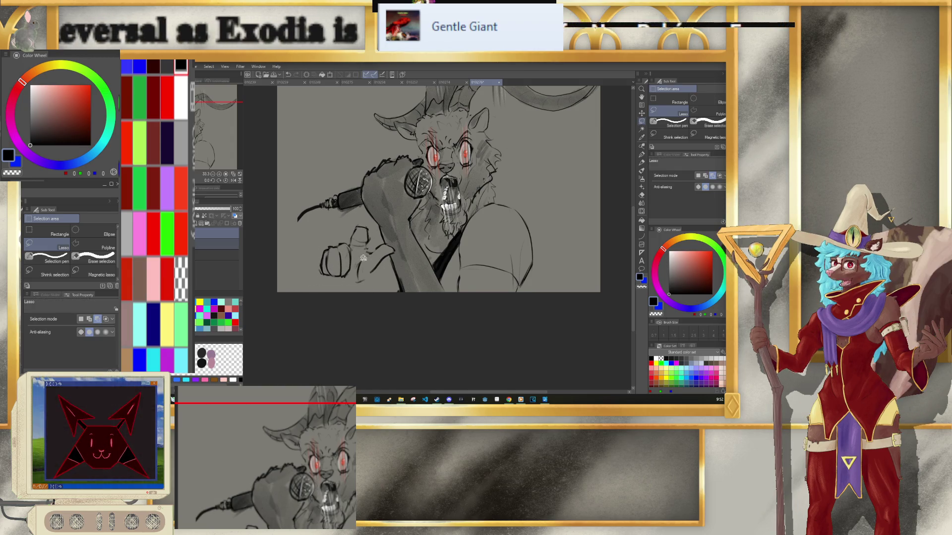
- Lasso just the raised fingers, nudge them slightly up and left, and apply
{"action": "mouse_move", "coordinate": [349, 252]}
{"action": "left_mouse_down"}
{"action": "mouse_move", "coordinate": [375, 241]}
{"action": "mouse_move", "coordinate": [366, 253]}
{"action": "left_mouse_up"}
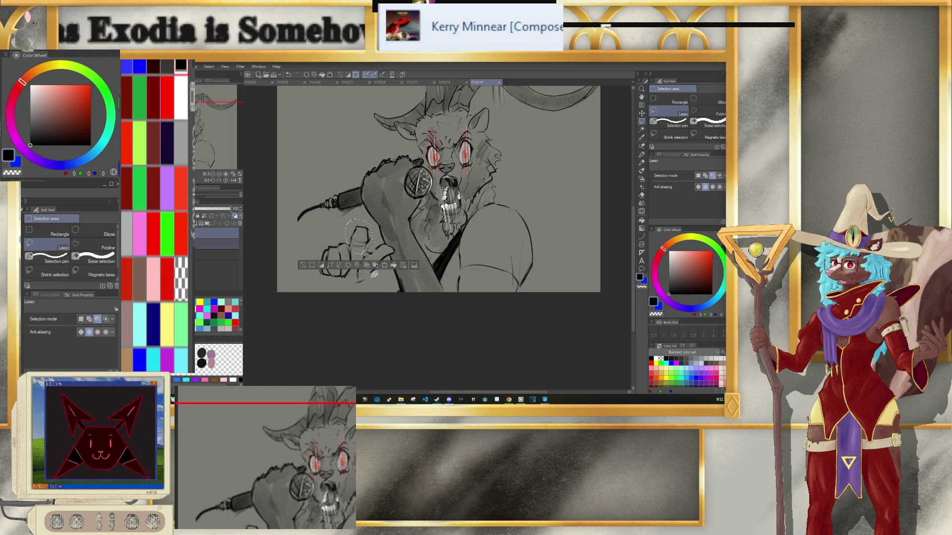
{"action": "left_click", "coordinate": [384, 266]}
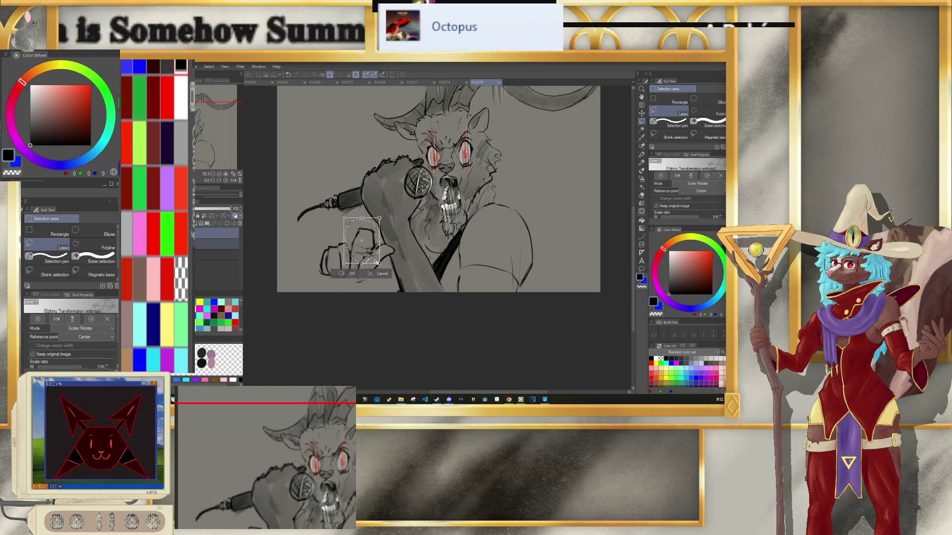
{"action": "mouse_move", "coordinate": [375, 263]}
{"action": "left_mouse_down"}
{"action": "mouse_move", "coordinate": [409, 244]}
{"action": "mouse_move", "coordinate": [368, 254]}
{"action": "left_mouse_up"}
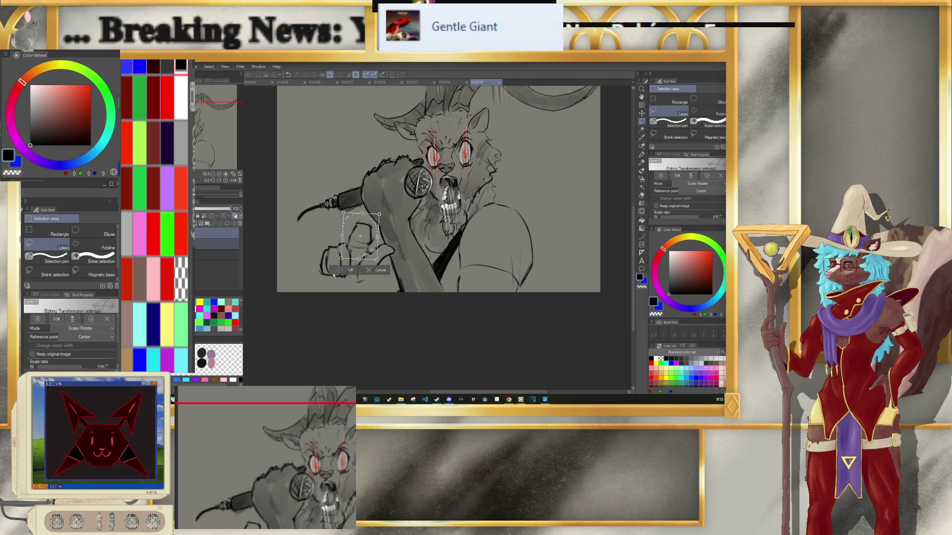
{"action": "left_click", "coordinate": [348, 270]}
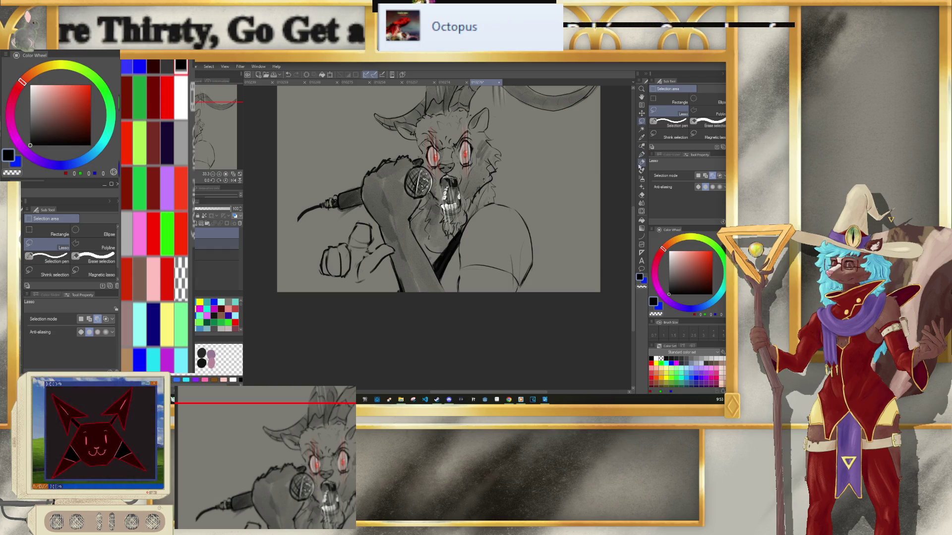
{"action": "left_click", "coordinate": [641, 163]}
- Undo the lower-left finger strokes, settling the brush size at 40 along the way
{"action": "key", "text": "ctrl+z"}
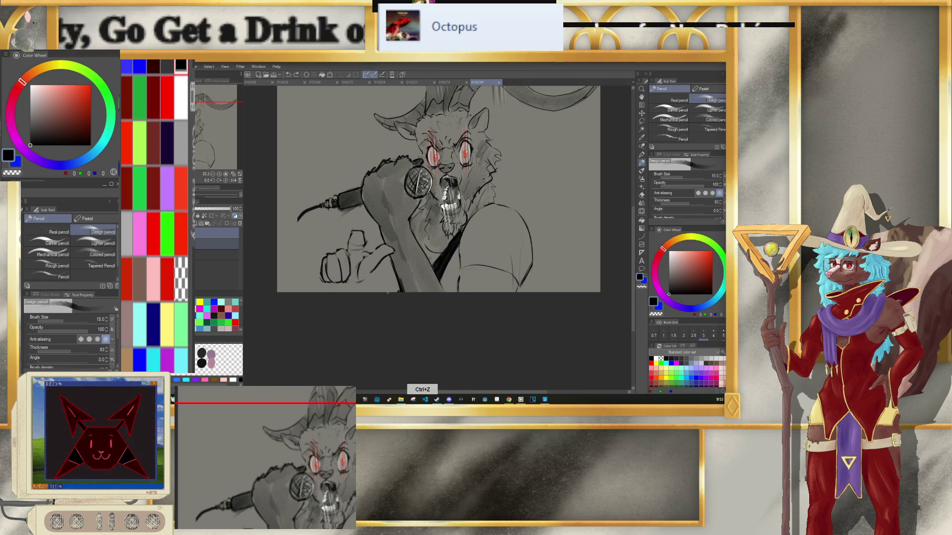
{"action": "key", "text": "ctrl+z"}
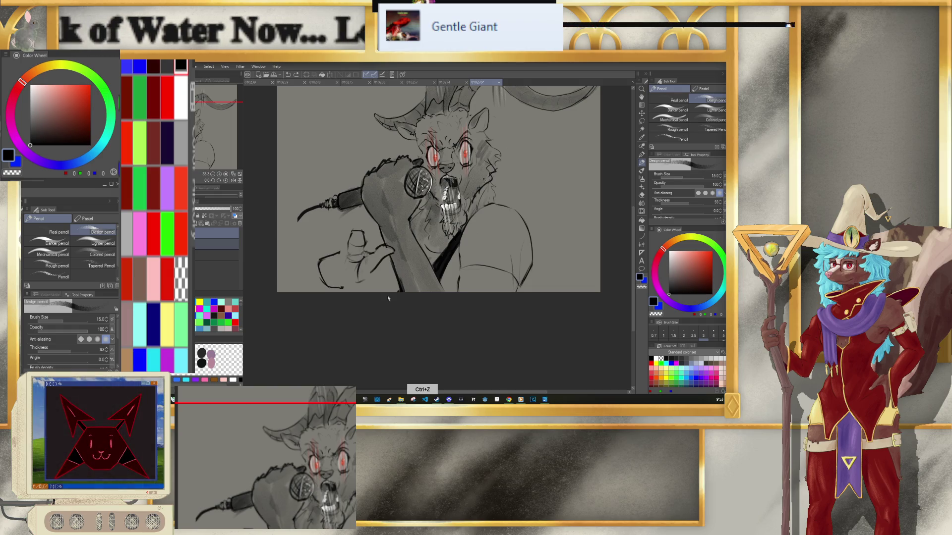
{"action": "key", "text": "ctrl+z"}
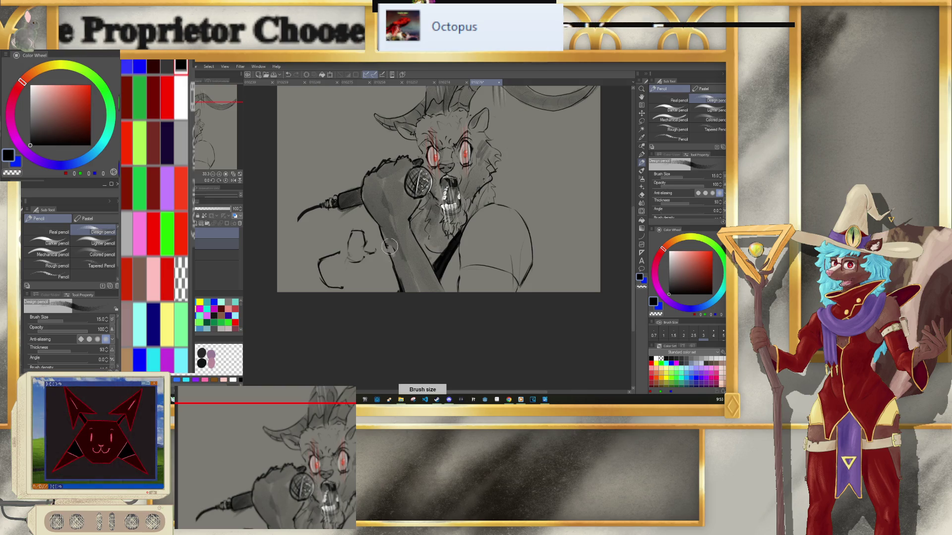
{"action": "key", "text": "bracketright"}
{"action": "key", "text": "bracketright"}
{"action": "key", "text": "bracketright"}
{"action": "key", "text": "bracketleft"}
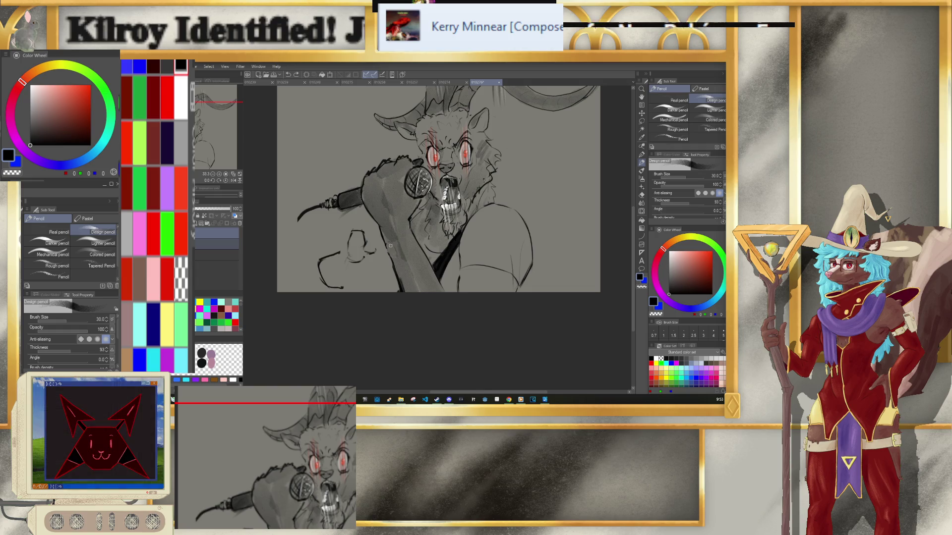
{"action": "key", "text": "bracketright"}
{"action": "key", "text": "bracketright"}
{"action": "key", "text": "bracketright"}
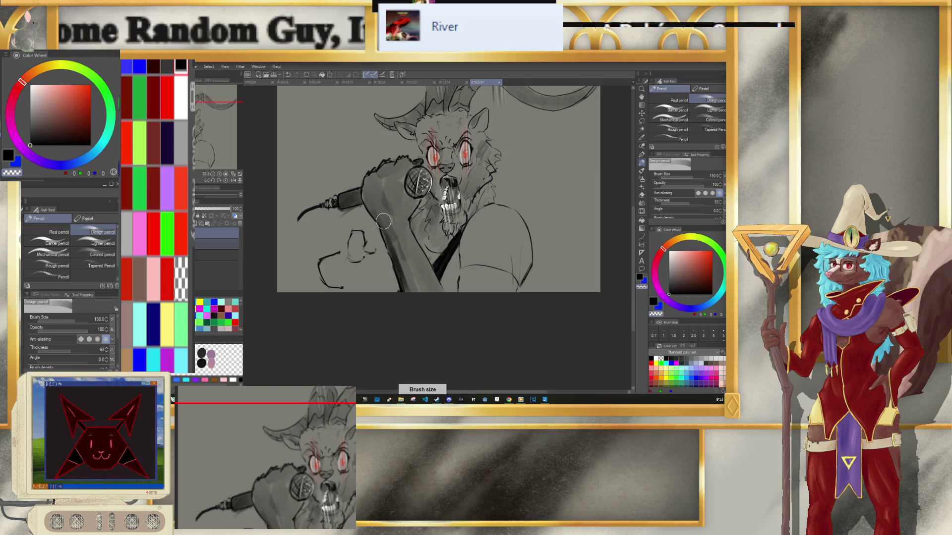
{"action": "key", "text": "bracketleft"}
{"action": "key", "text": "bracketleft"}
{"action": "key", "text": "bracketleft"}
{"action": "key", "text": "bracketleft"}
{"action": "key", "text": "bracketleft"}
{"action": "key", "text": "bracketleft"}
{"action": "key", "text": "bracketleft"}
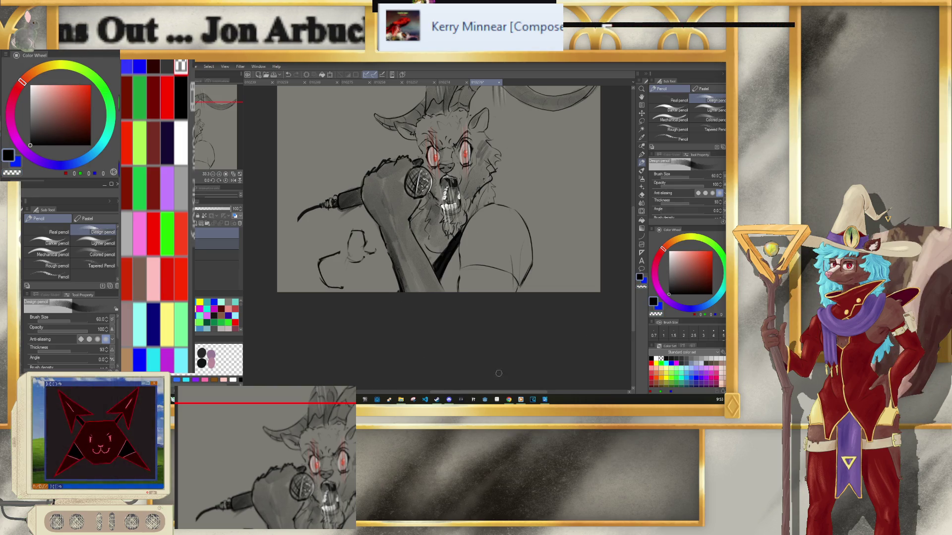
{"action": "key", "text": "ctrl+z"}
{"action": "key", "text": "ctrl+z"}
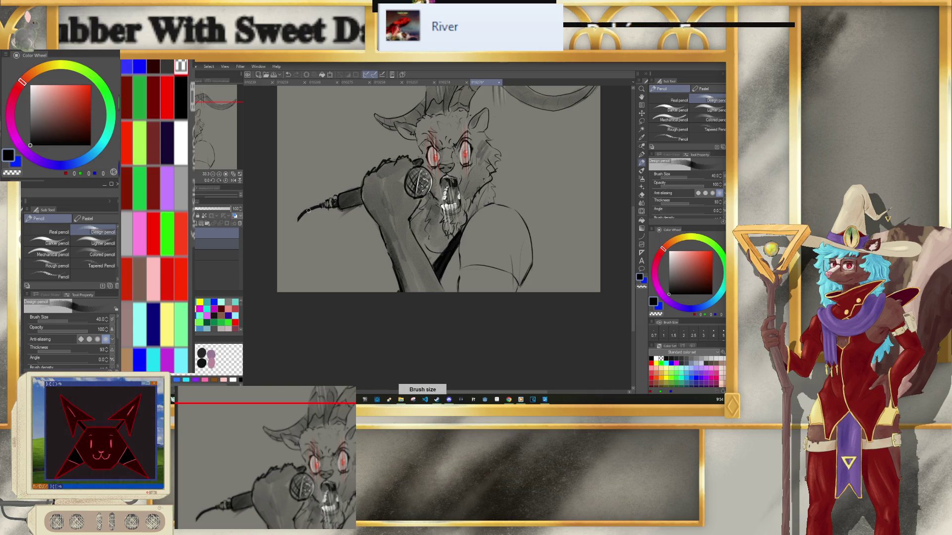
- Sketch a new arm line below the microphone, undoing a stray cord stroke and shrinking the brush
{"action": "left_click_drag", "start_coordinate": [308, 211], "coordinate": [275, 254]}
{"action": "key", "text": "bracketleft"}
{"action": "key", "text": "bracketleft"}
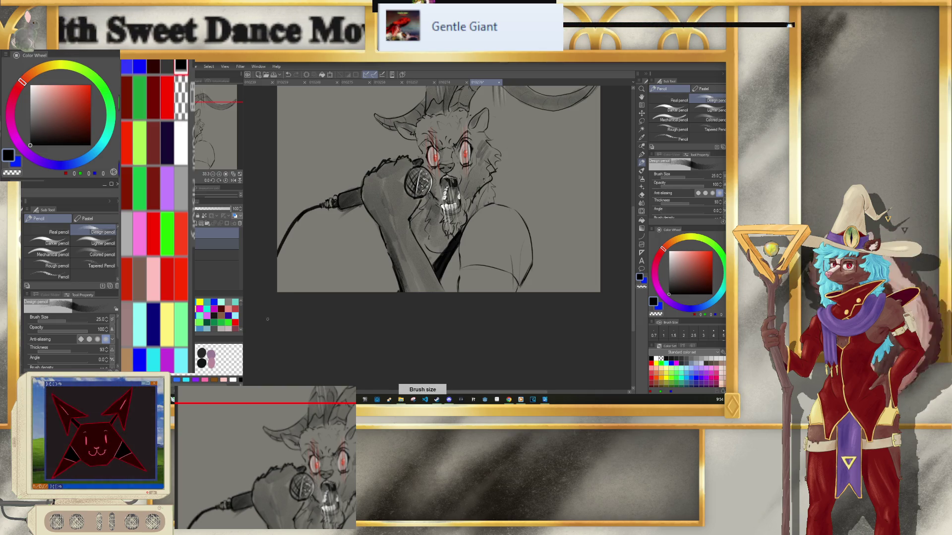
{"action": "key", "text": "ctrl+z"}
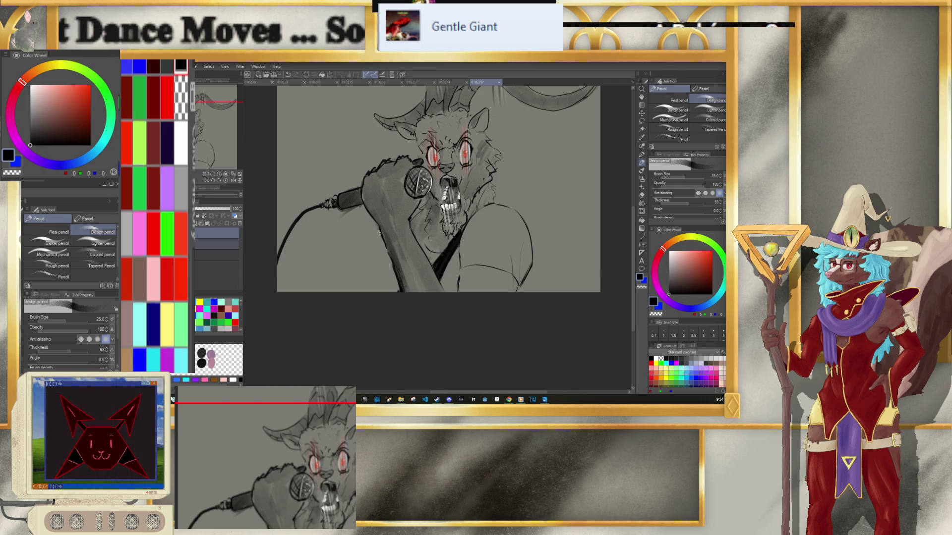
{"action": "left_click_drag", "start_coordinate": [377, 233], "coordinate": [329, 290]}
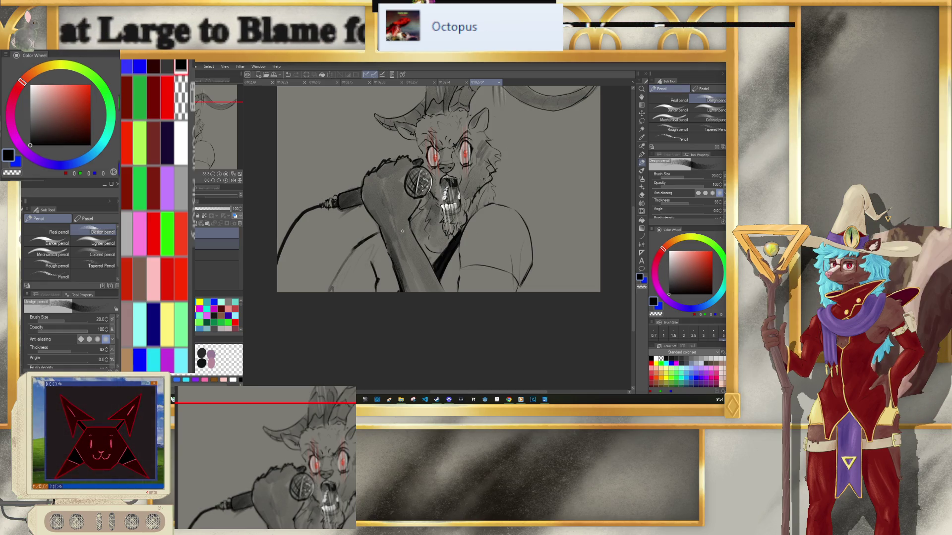
{"action": "key", "text": "bracketleft"}
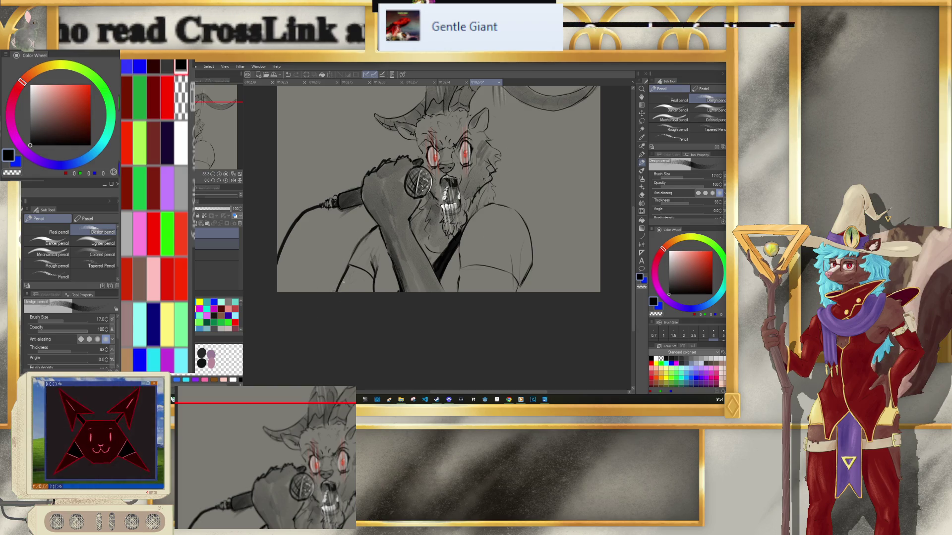
{"action": "key", "text": "bracketleft"}
{"action": "key", "text": "bracketleft"}
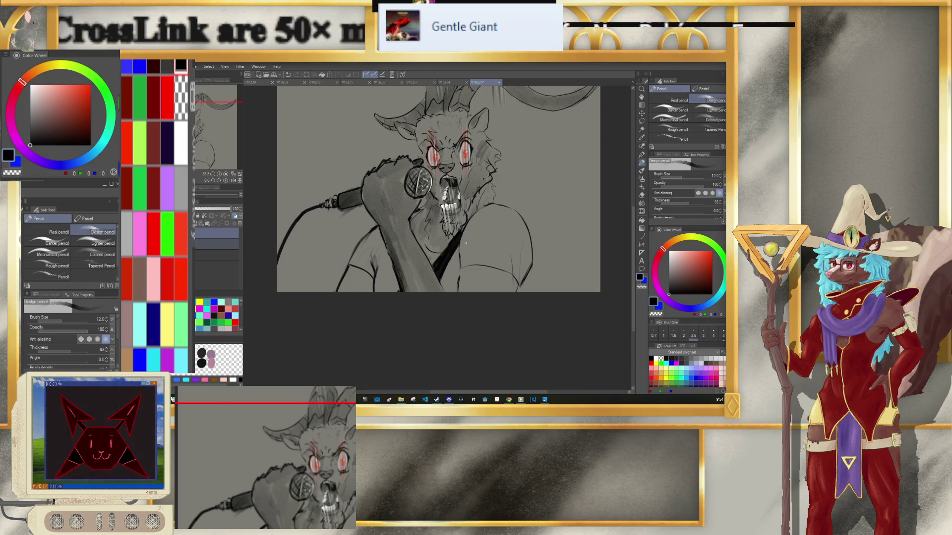
- Zoom out to about 30% so both curved horn tips are in view
{"action": "scroll", "coordinate": [466, 243], "scroll_direction": "down", "scroll_amount": 3}
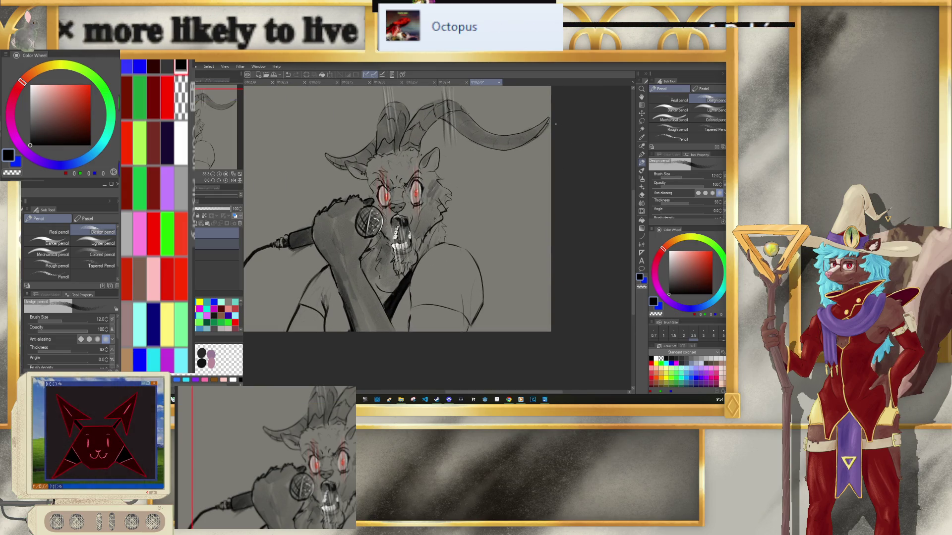
{"action": "scroll", "coordinate": [534, 172], "scroll_direction": "up", "scroll_amount": 1}
{"action": "scroll", "coordinate": [533, 172], "scroll_direction": "down", "scroll_amount": 1}
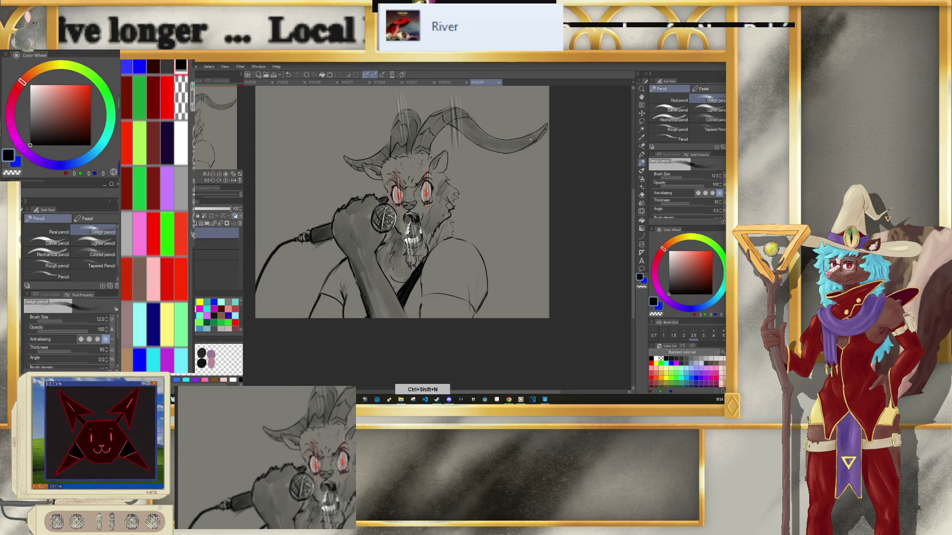
{"action": "left_click", "coordinate": [48, 86]}
- Pick bright red and paint thin vertical streaks down the face and chest with a smaller brush
{"action": "left_click_drag", "start_coordinate": [49, 83], "coordinate": [91, 85]}
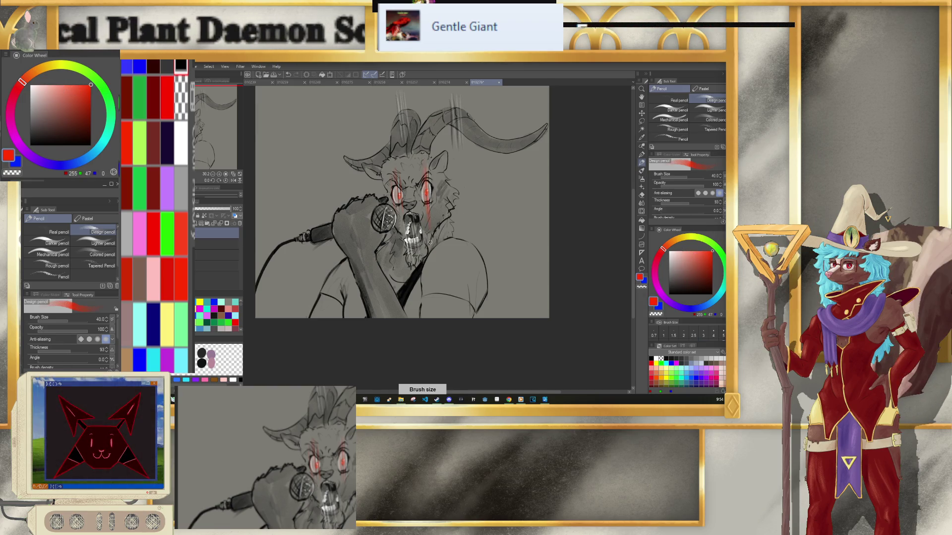
{"action": "key", "text": "bracketleft"}
{"action": "key", "text": "bracketleft"}
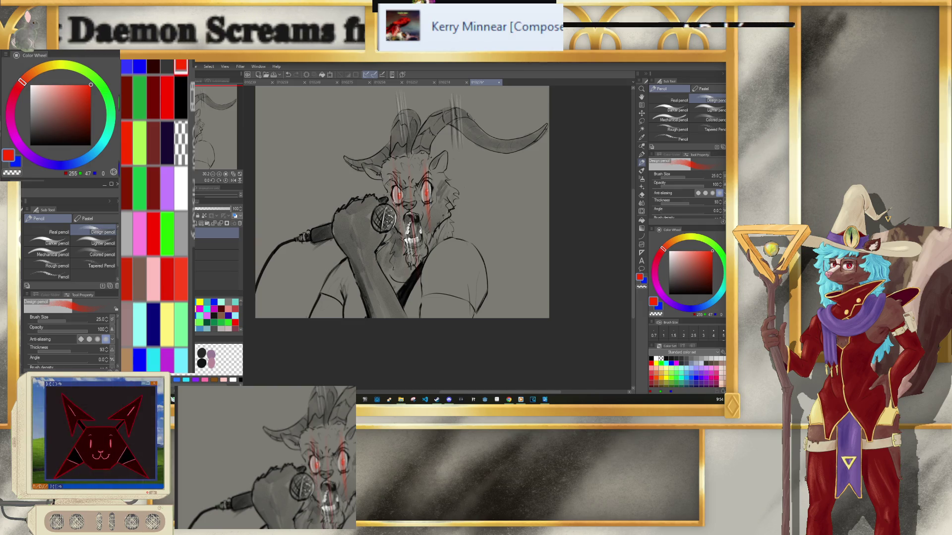
{"action": "key", "text": "bracketright"}
{"action": "key", "text": "bracketright"}
{"action": "key", "text": "bracketright"}
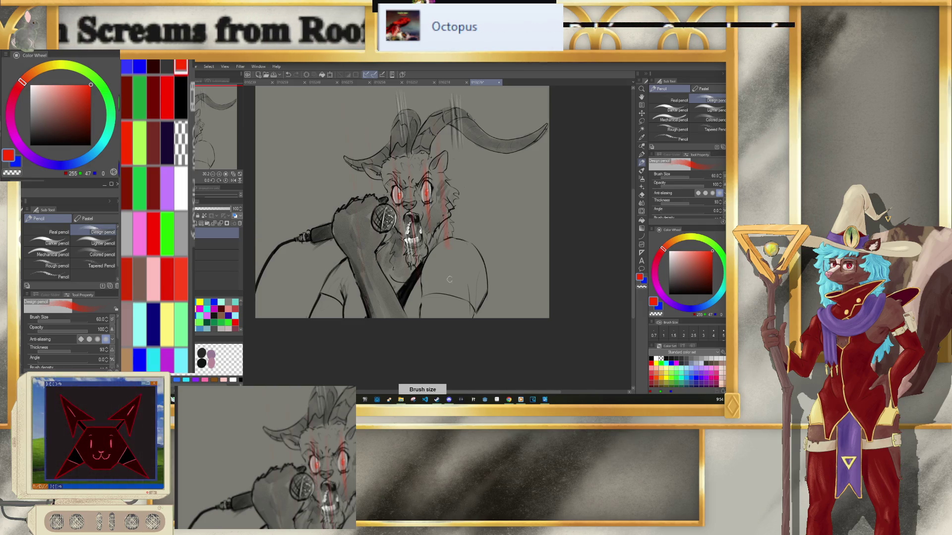
{"action": "key", "text": "bracketleft"}
{"action": "key", "text": "bracketleft"}
{"action": "key", "text": "bracketleft"}
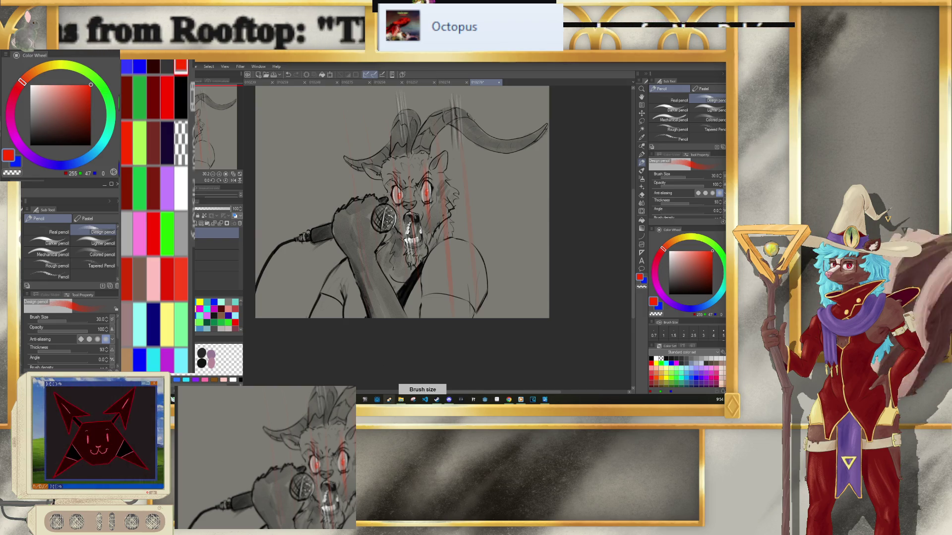
{"action": "key", "text": "bracketleft"}
{"action": "key", "text": "bracketleft"}
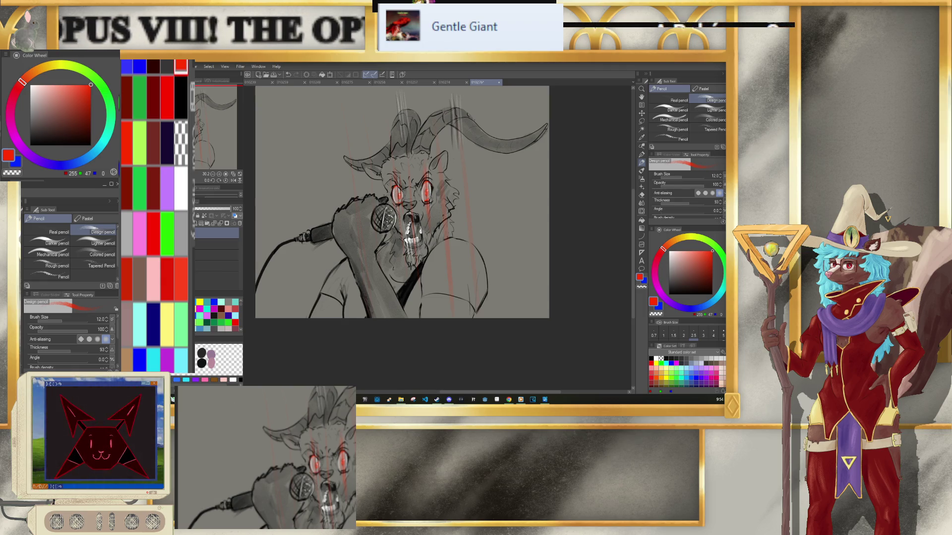
{"action": "key", "text": "bracketright"}
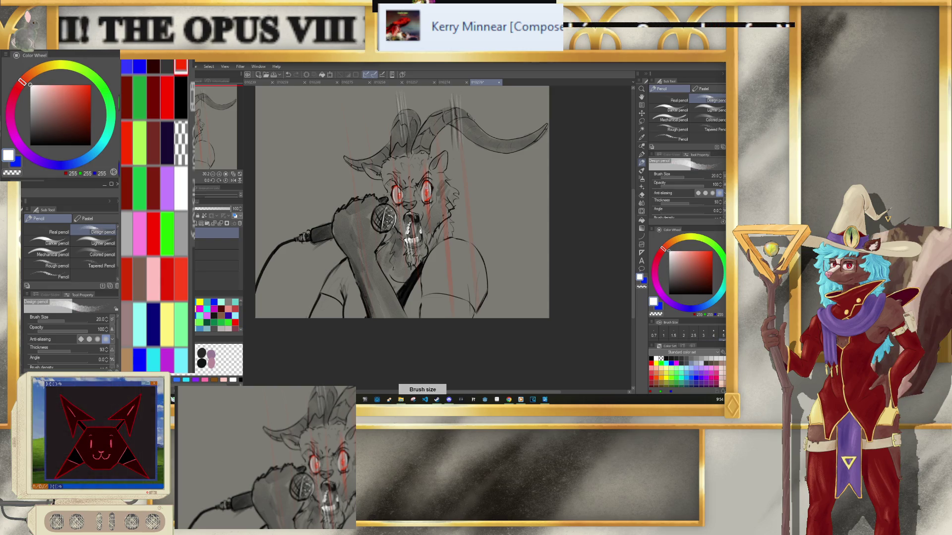
- Paint white horn and fur highlights, then small black details, undoing stray strokes
{"action": "key", "text": "bracketleft"}
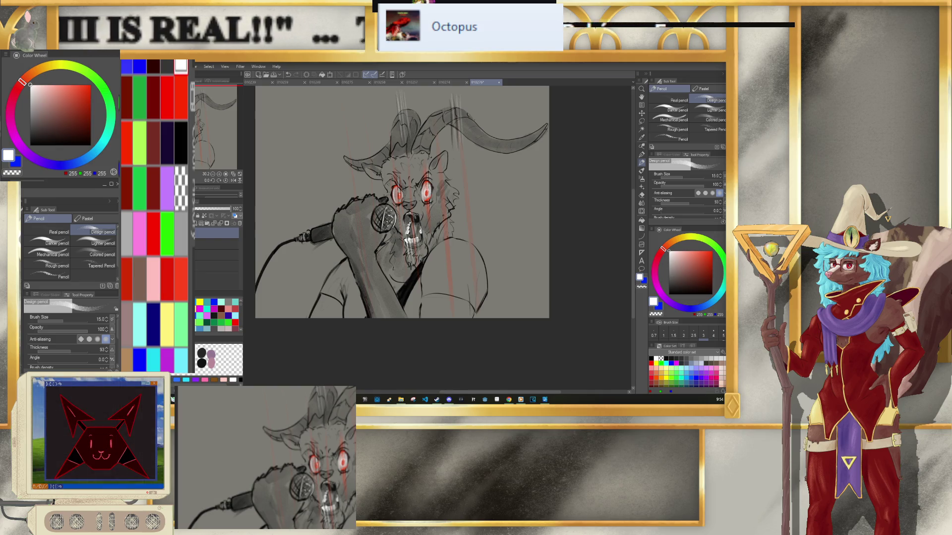
{"action": "key", "text": "bracketleft"}
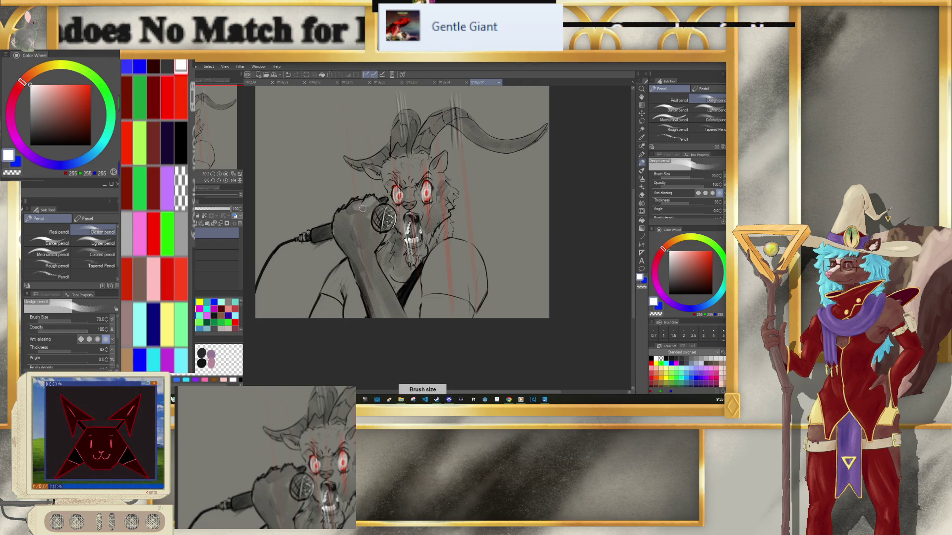
{"action": "key", "text": "bracketleft"}
{"action": "key", "text": "bracketleft"}
{"action": "key", "text": "bracketleft"}
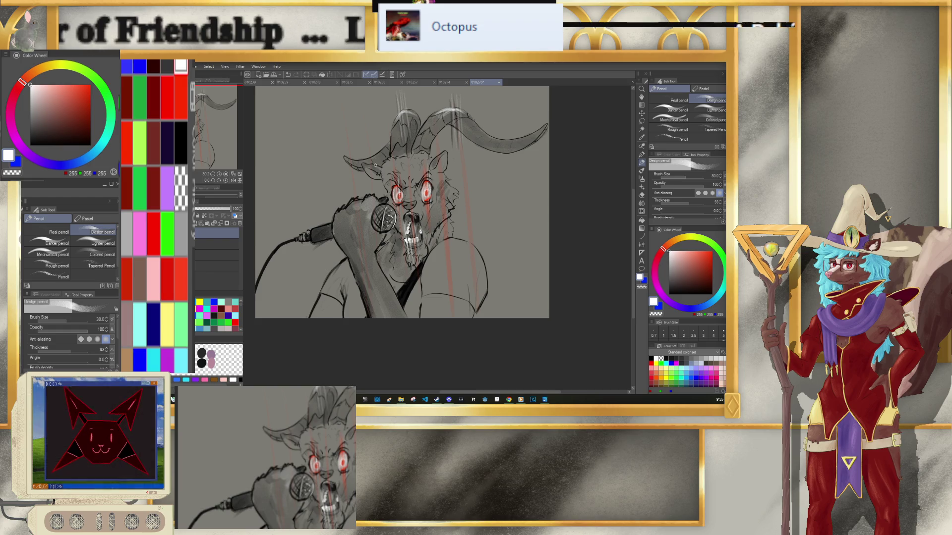
{"action": "key", "text": "ctrl+z"}
{"action": "key", "text": "ctrl+z"}
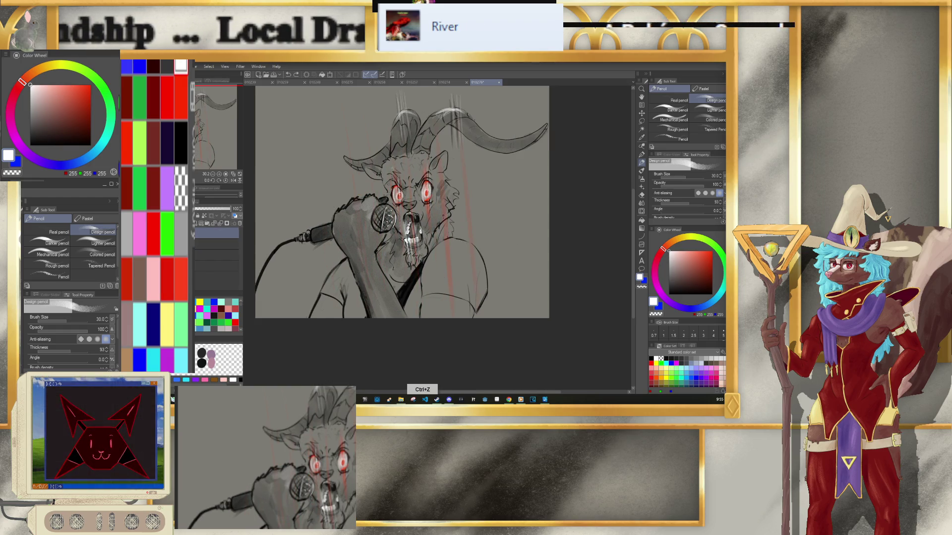
{"action": "key", "text": "ctrl+z"}
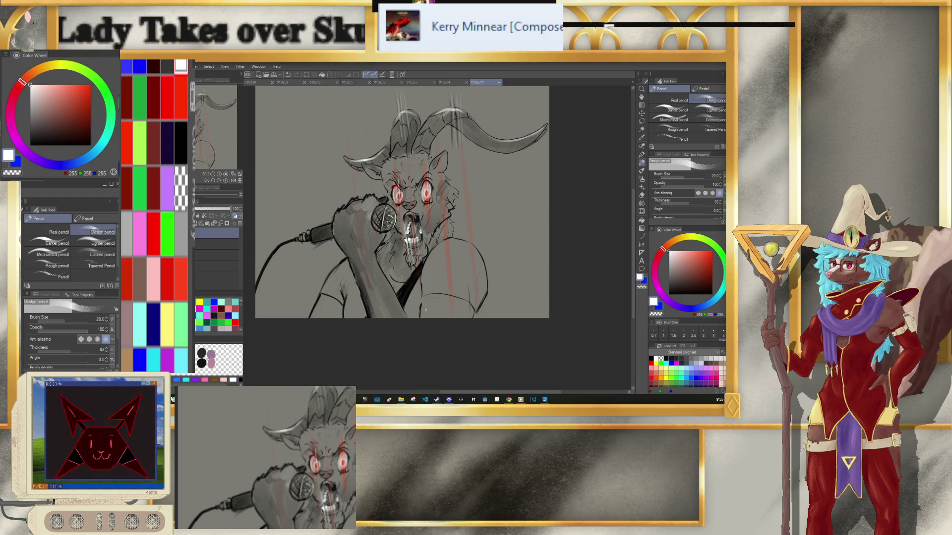
{"action": "key", "text": "bracketleft"}
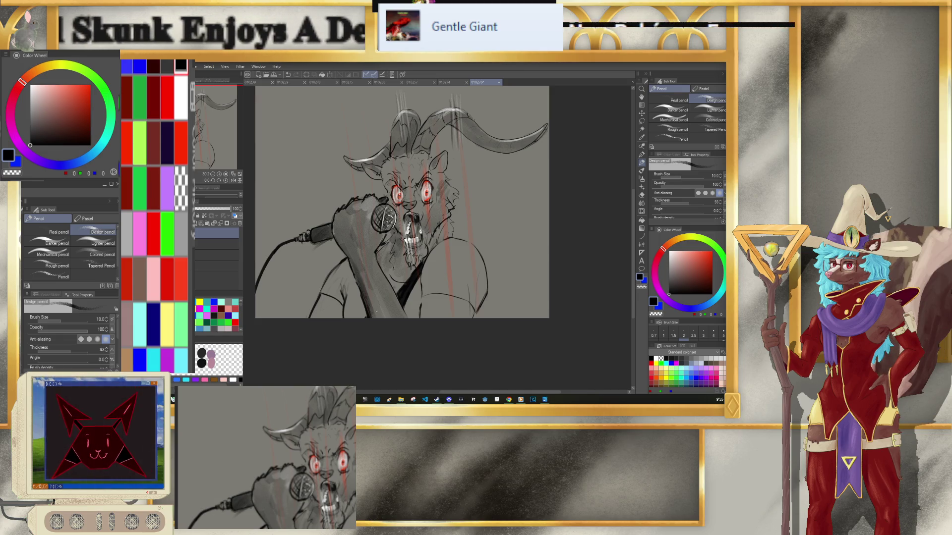
{"action": "key", "text": "bracketleft"}
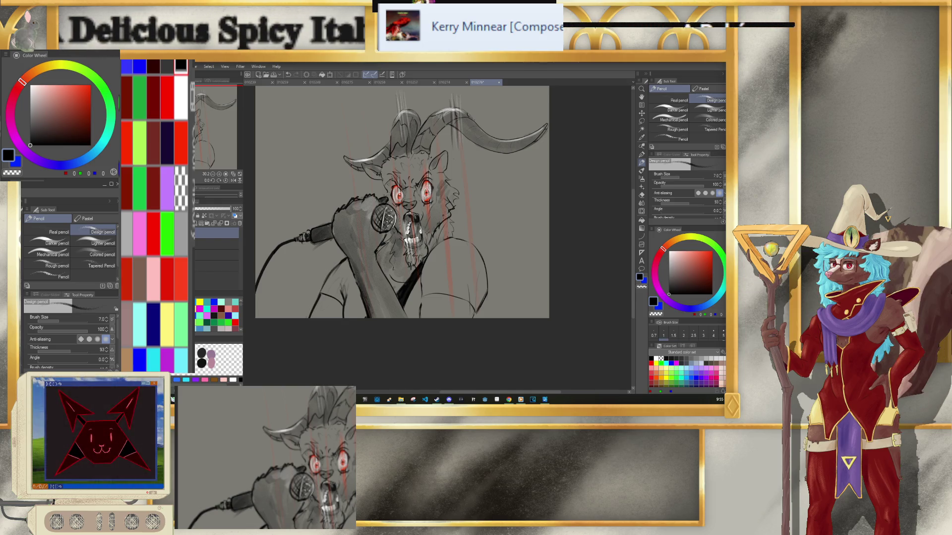
{"action": "key", "text": "ctrl+z"}
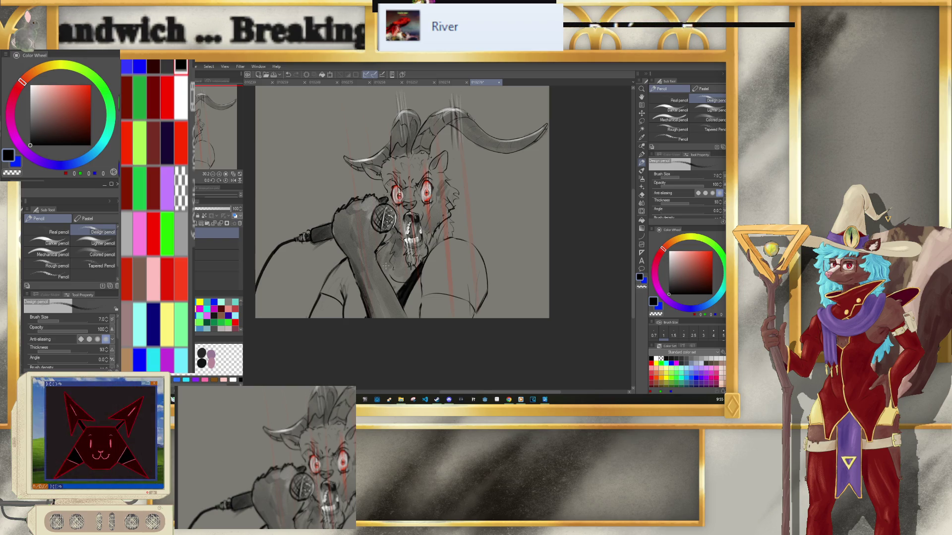
{"action": "key", "text": "bracketright"}
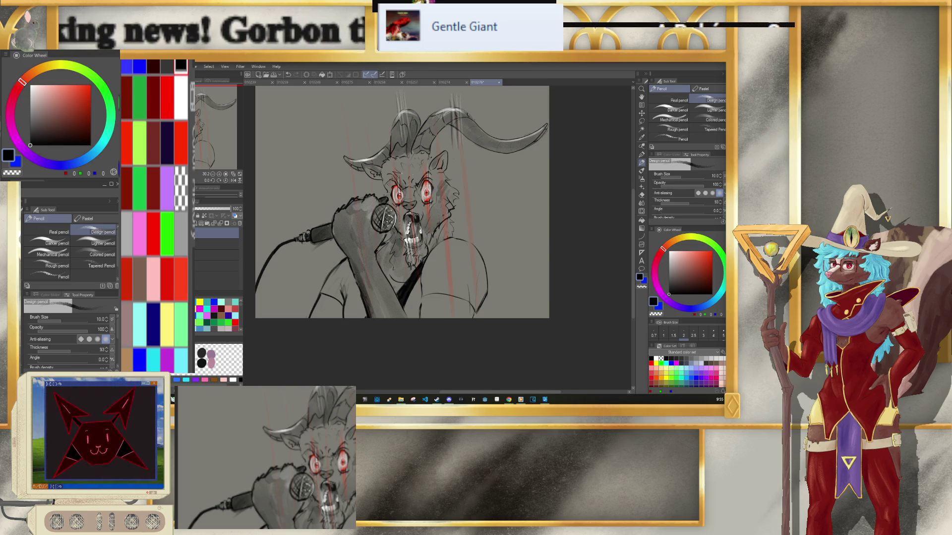
- Erase and refine detail lines with a larger brush, then set the colour to pure white
{"action": "key", "text": "e"}
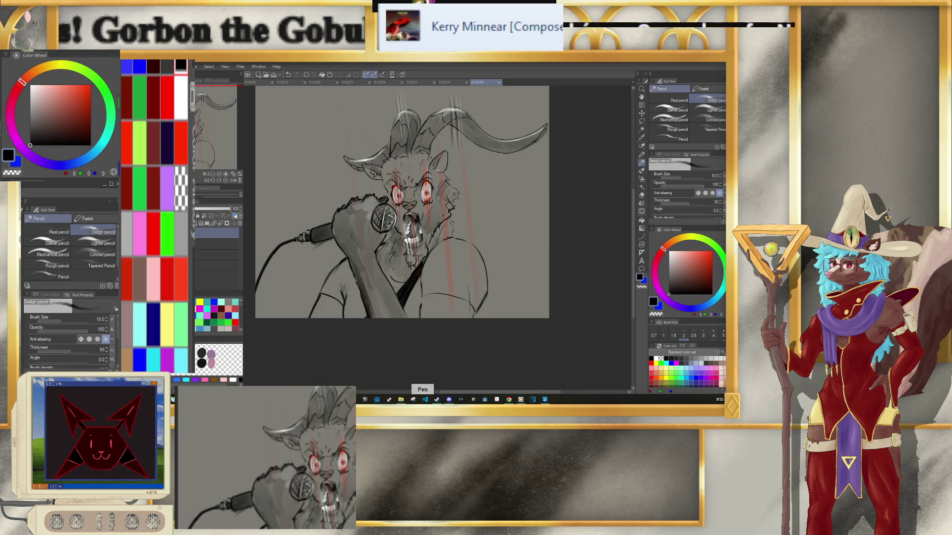
{"action": "key", "text": "bracketright"}
{"action": "key", "text": "bracketright"}
{"action": "key", "text": "bracketright"}
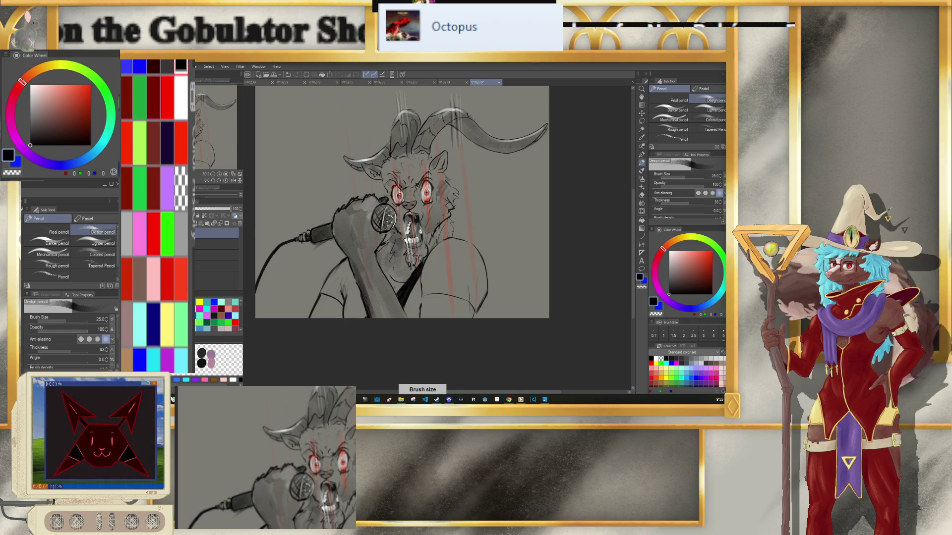
{"action": "key", "text": "bracketright"}
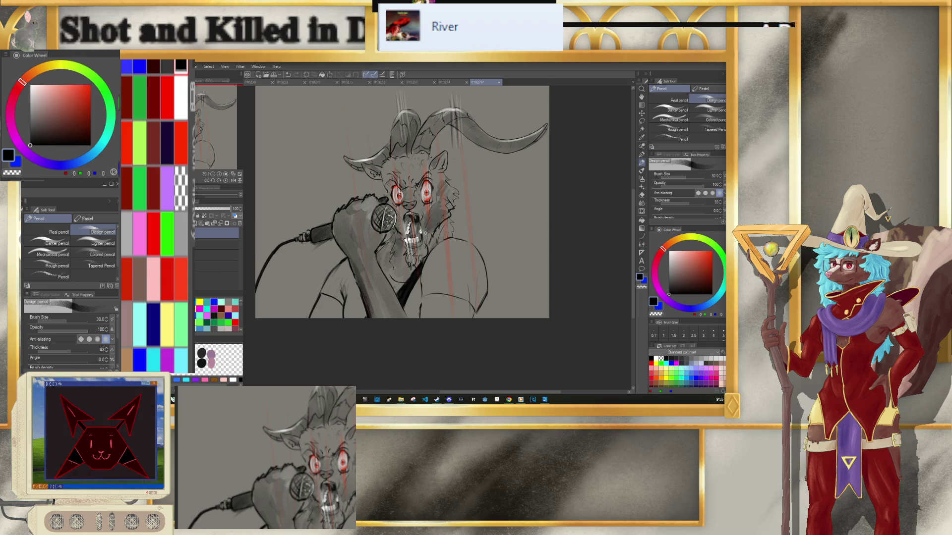
{"action": "key", "text": "bracketright"}
{"action": "key", "text": "bracketright"}
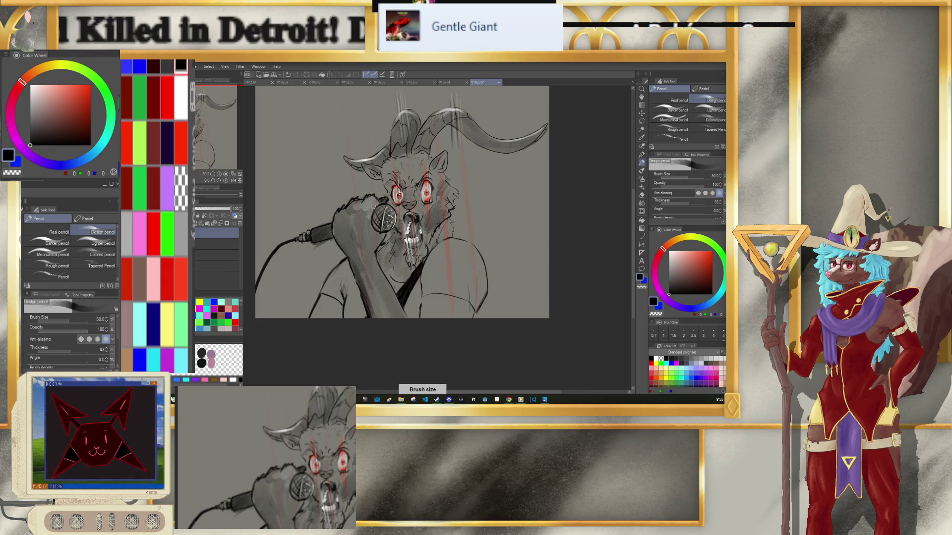
{"action": "key", "text": "bracketleft"}
{"action": "key", "text": "bracketleft"}
{"action": "key", "text": "bracketleft"}
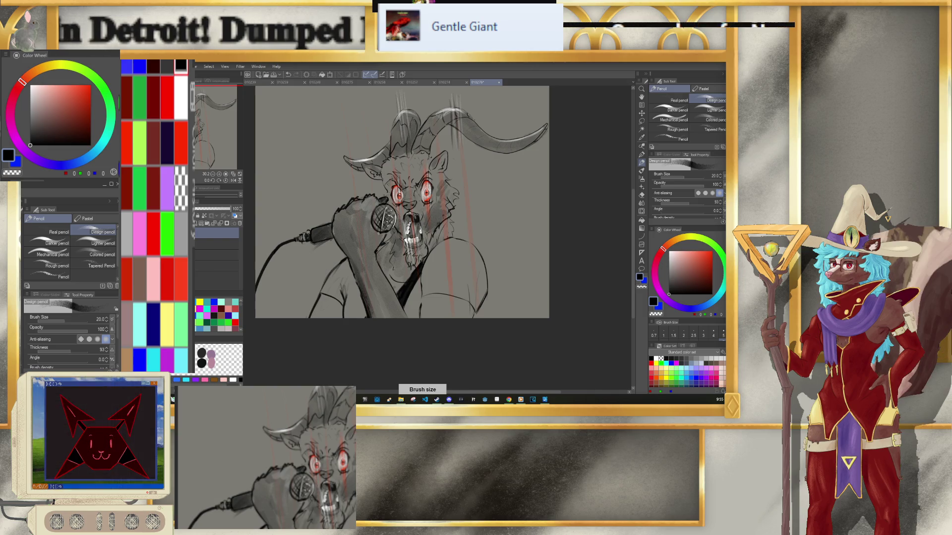
{"action": "key", "text": "x"}
{"action": "key", "text": "bracketleft"}
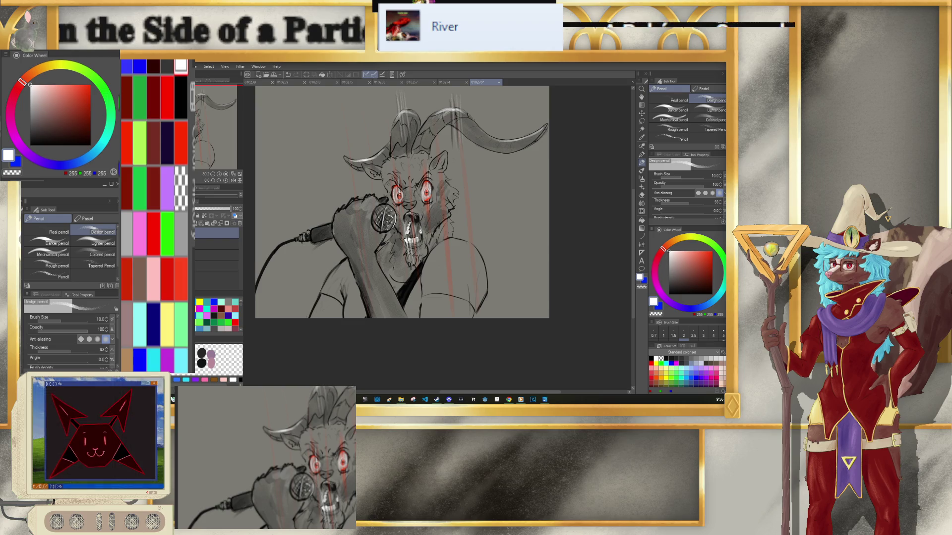
{"action": "key", "text": "bracketright"}
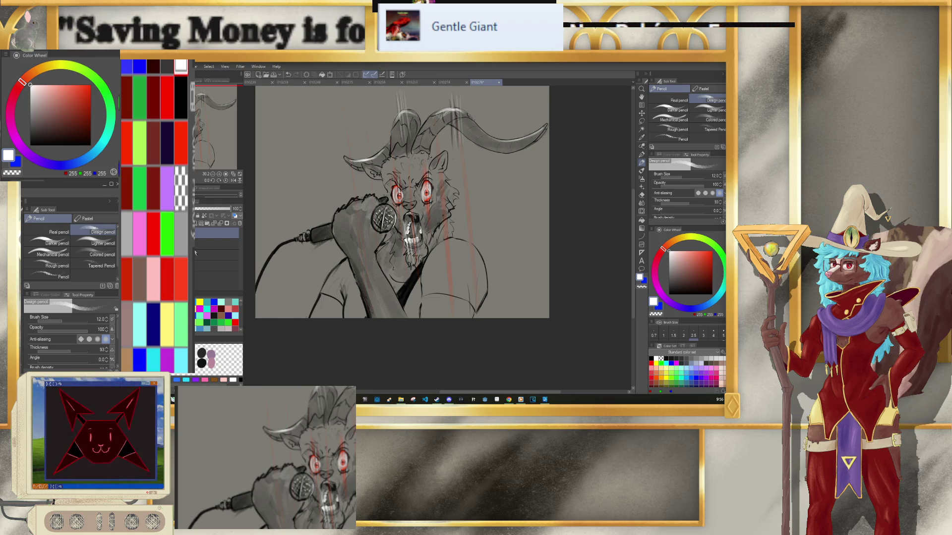
{"action": "key", "text": "alt+bracketleft"}
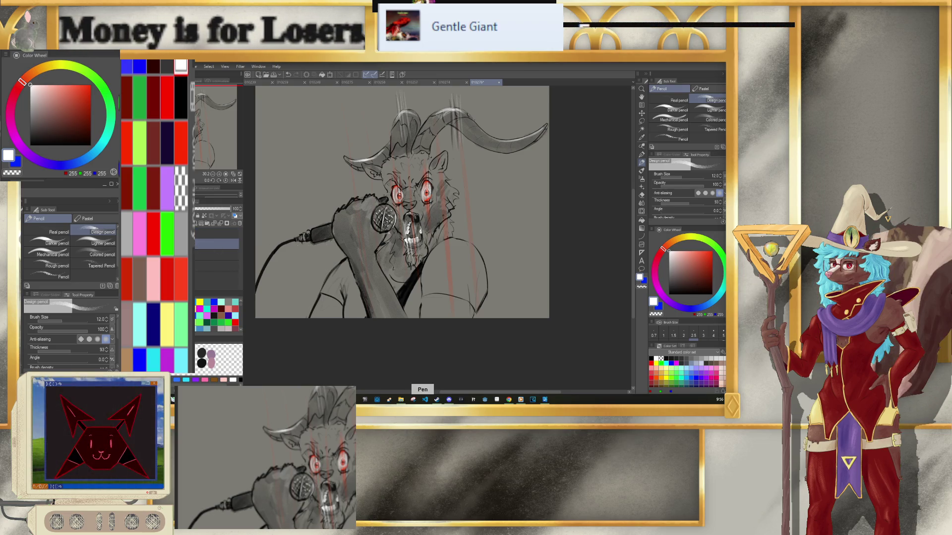
{"action": "left_click", "coordinate": [12, 83]}
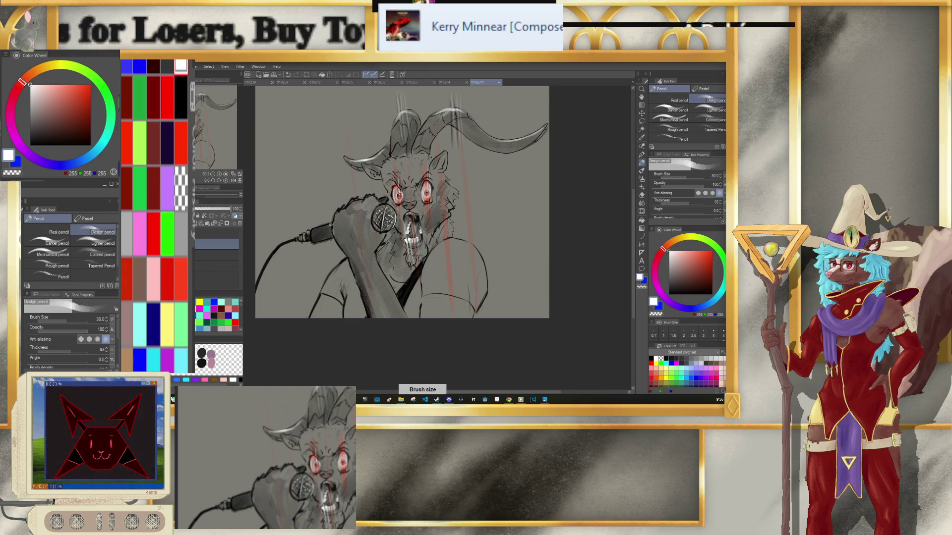
- Paint light strokes beside the microphone cable, then switch to black and undo a stroke
{"action": "key", "text": "bracketleft"}
{"action": "key", "text": "bracketleft"}
{"action": "key", "text": "bracketleft"}
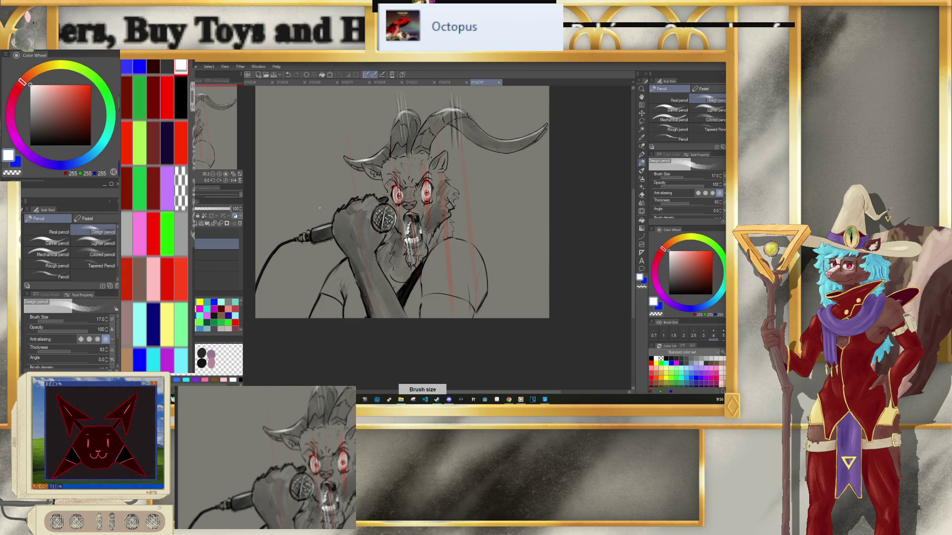
{"action": "left_click_drag", "start_coordinate": [319, 209], "coordinate": [322, 227]}
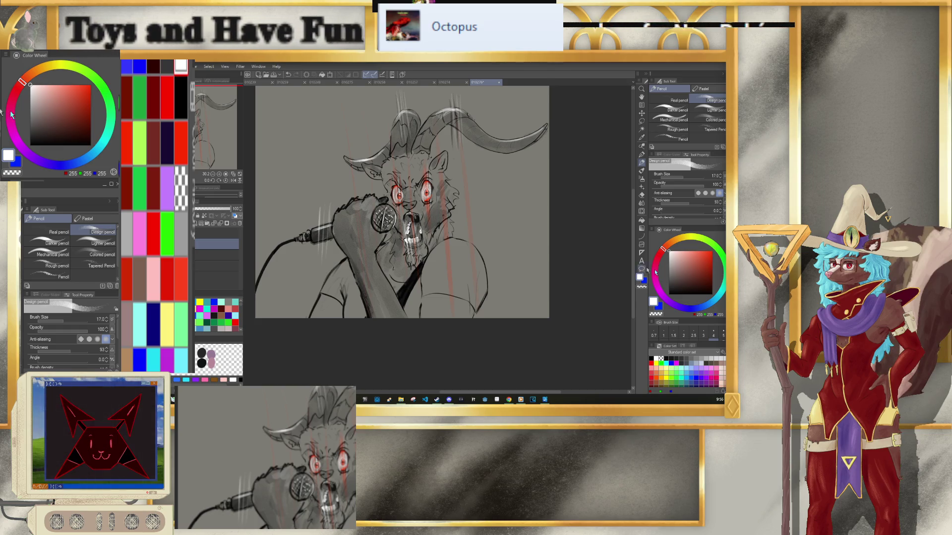
{"action": "key", "text": "d"}
{"action": "key", "text": "bracketleft"}
{"action": "key", "text": "bracketleft"}
{"action": "key", "text": "bracketright"}
{"action": "key", "text": "bracketright"}
{"action": "key", "text": "bracketright"}
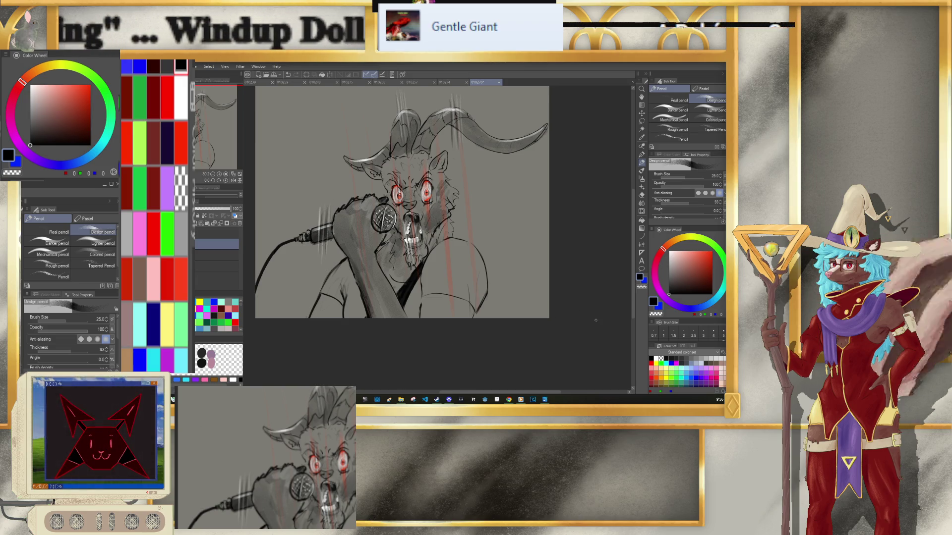
{"action": "key", "text": "ctrl+z"}
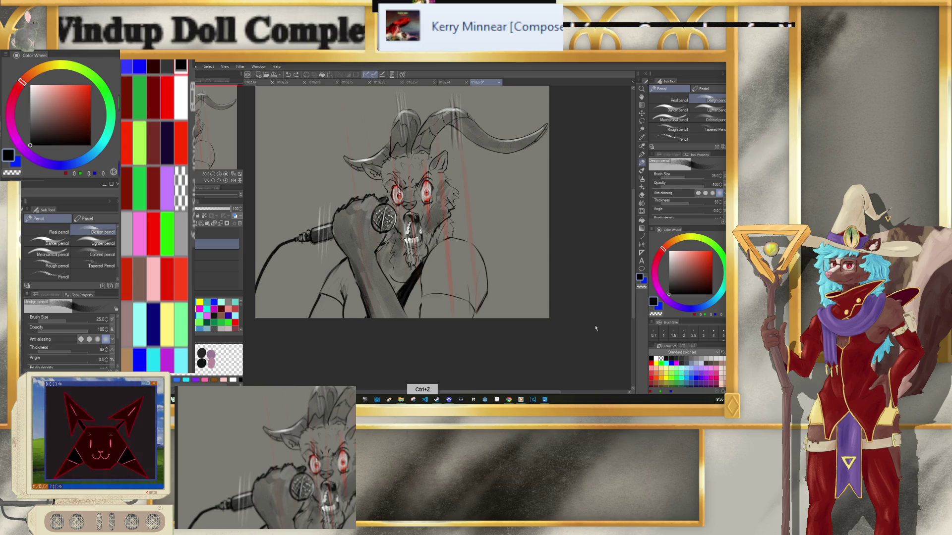
{"action": "key", "text": "bracketleft"}
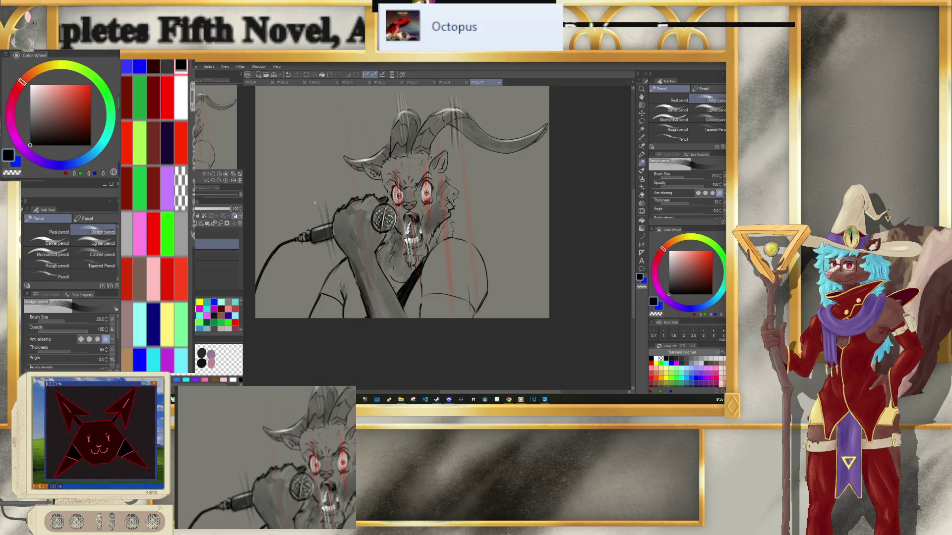
- Try white on the colour wheel, undo it, and return to black with brush size 80
{"action": "left_click_drag", "start_coordinate": [670, 253], "coordinate": [654, 242]}
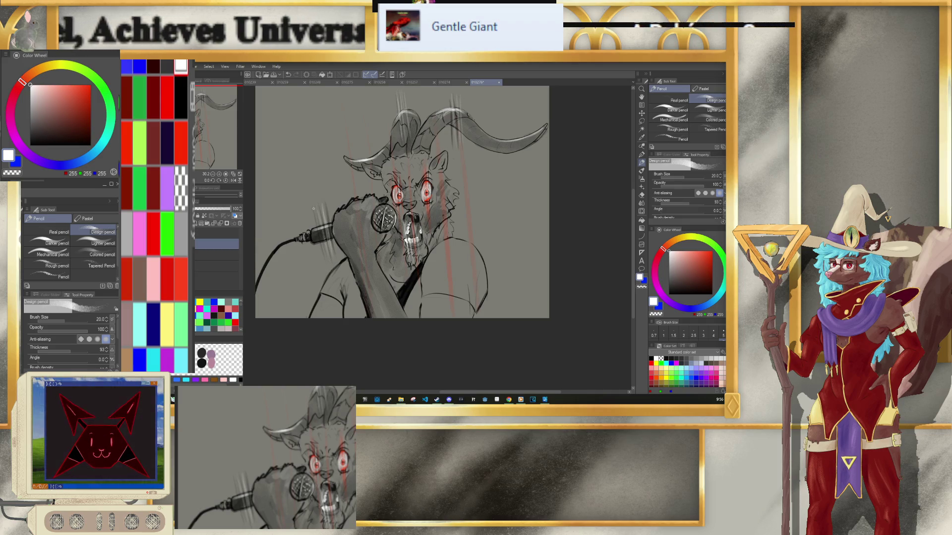
{"action": "key", "text": "bracketleft"}
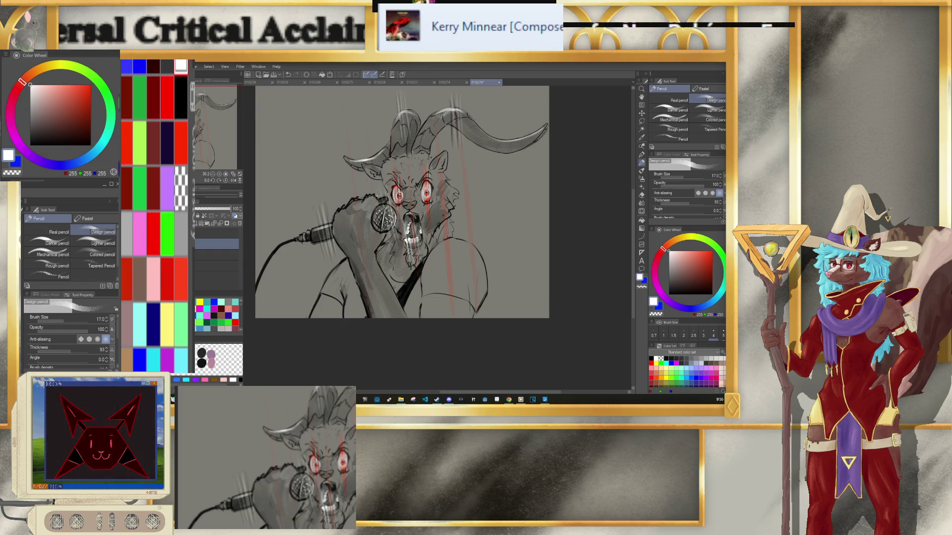
{"action": "key", "text": "ctrl+z"}
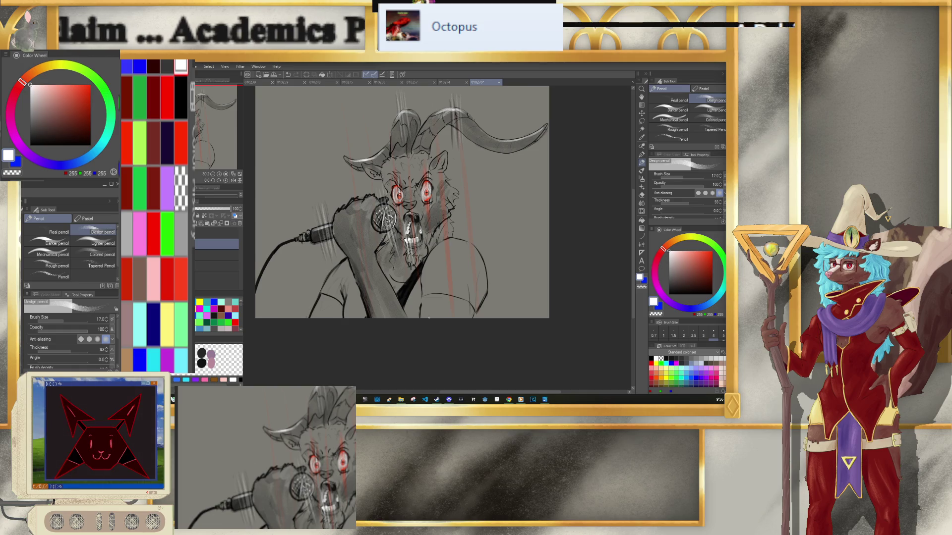
{"action": "key", "text": "d"}
{"action": "key", "text": "bracketleft"}
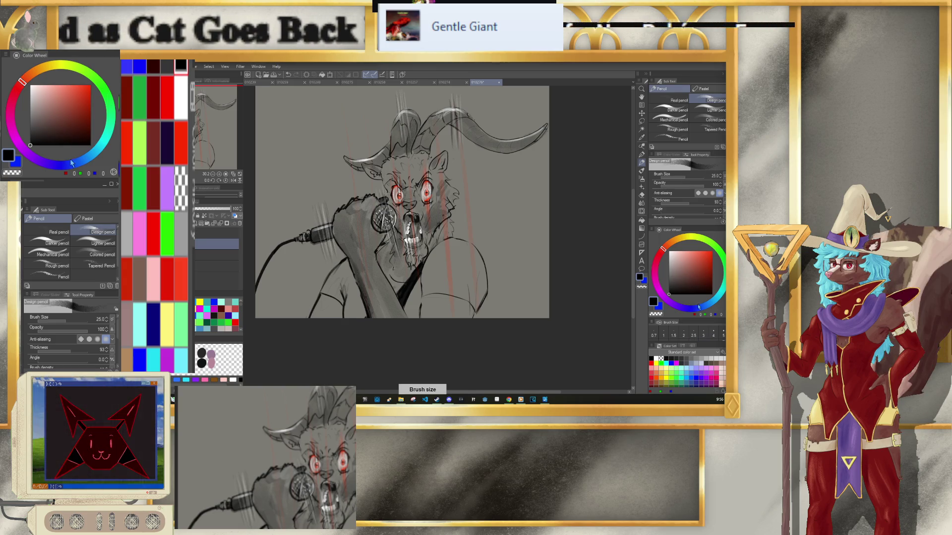
{"action": "key", "text": "bracketright"}
{"action": "key", "text": "bracketright"}
{"action": "key", "text": "bracketright"}
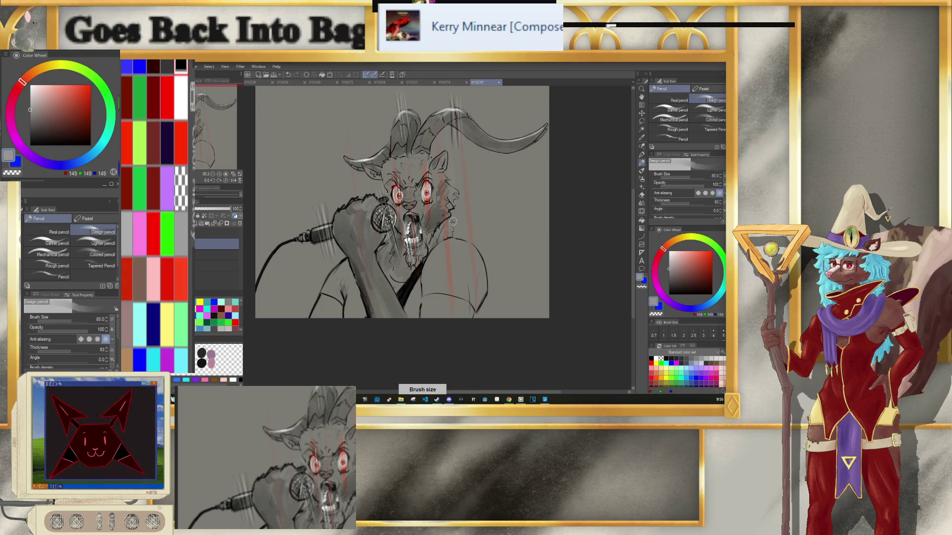
- Shade the shoulder with mid grey, undo, then add a short black stroke at half brush size
{"action": "left_click", "coordinate": [462, 360], "text": "alt"}
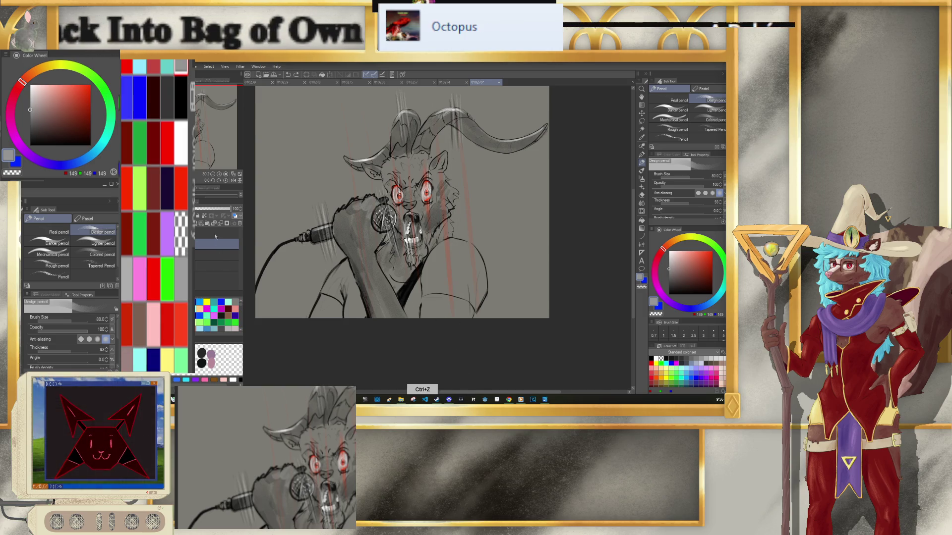
{"action": "key", "text": "bracketright"}
{"action": "key", "text": "bracketright"}
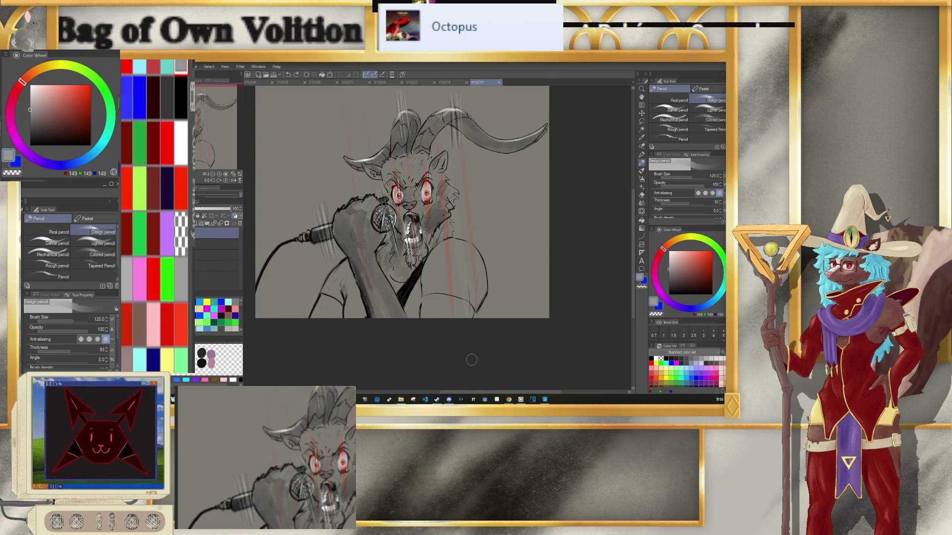
{"action": "key", "text": "ctrl+z"}
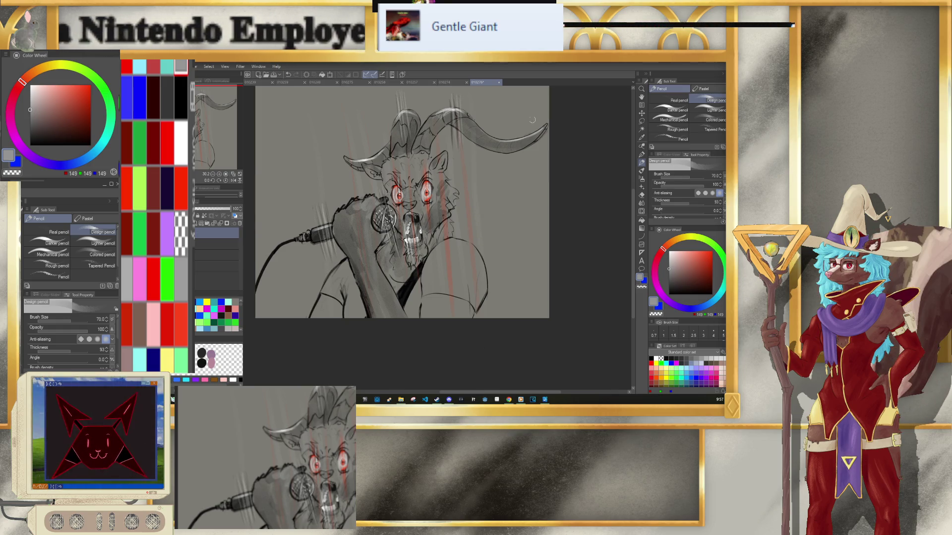
{"action": "left_click", "coordinate": [670, 293]}
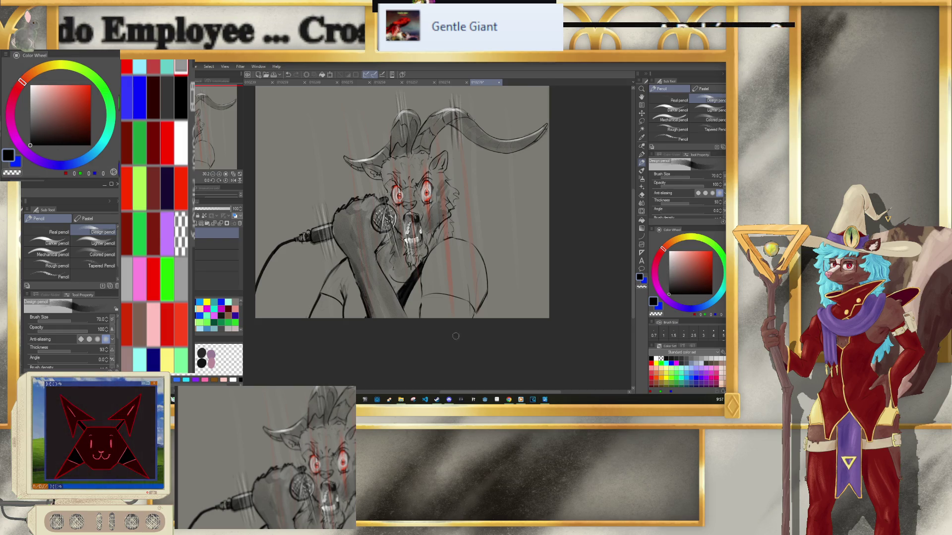
{"action": "key", "text": "bracketleft"}
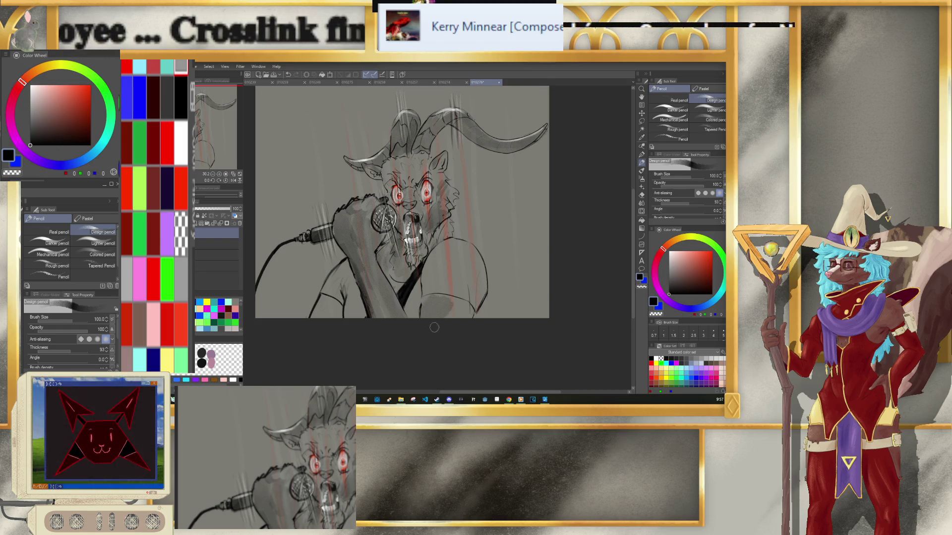
{"action": "left_click_drag", "start_coordinate": [468, 303], "coordinate": [449, 295]}
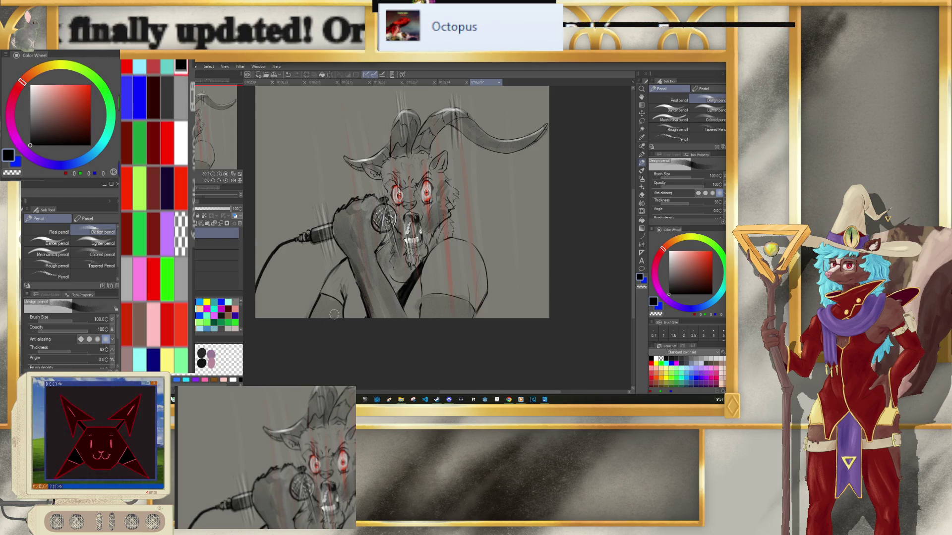
- Glance at the worried goat-man sketch, return to the goat singer, and shrink the brush to 20
{"action": "left_click", "coordinate": [380, 82]}
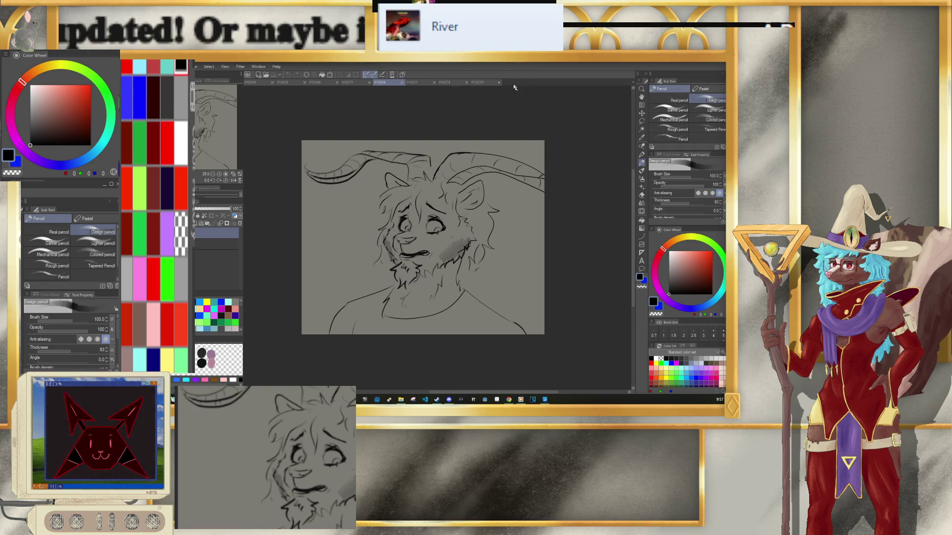
{"action": "left_click", "coordinate": [479, 82]}
{"action": "key", "text": "bracketleft"}
{"action": "key", "text": "bracketleft"}
{"action": "key", "text": "bracketleft"}
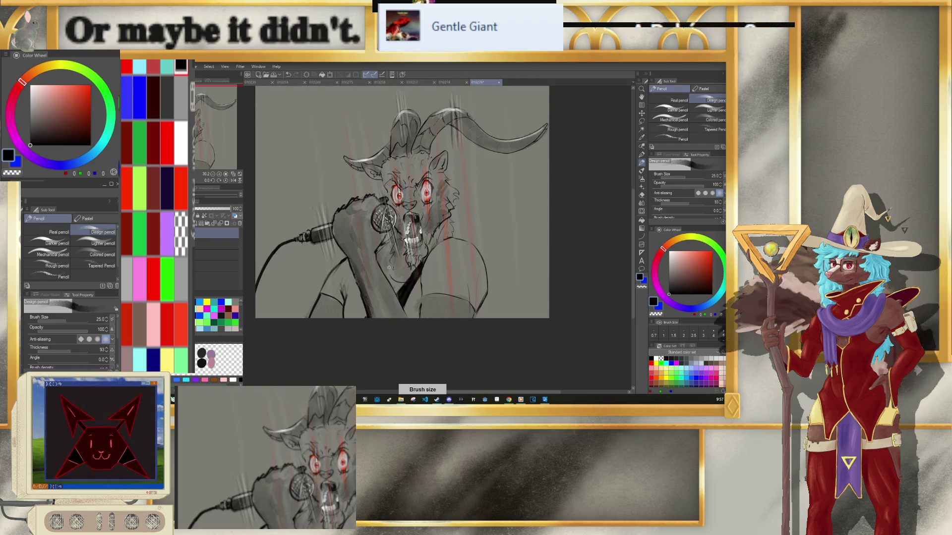
{"action": "key", "text": "bracketleft"}
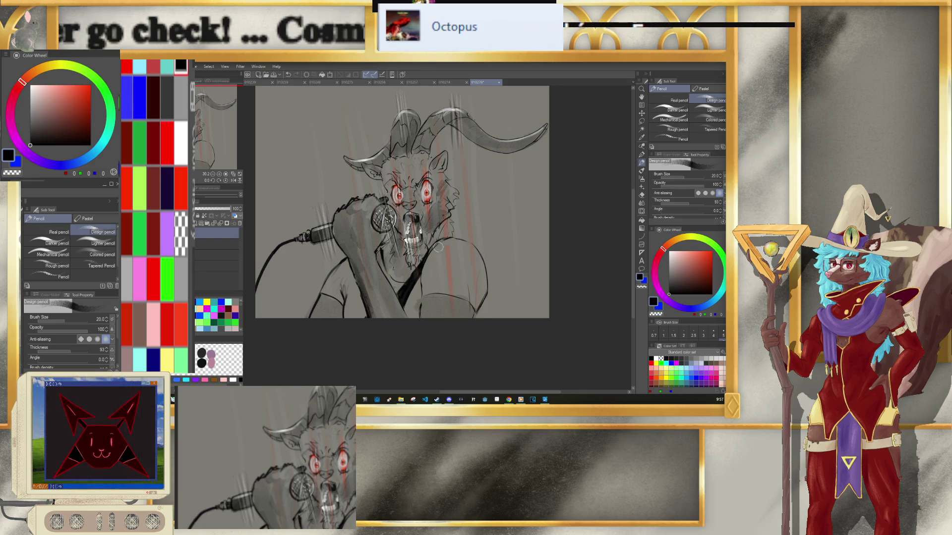
- Merge the shading layer with the layer below and refine the goat's shading with resized brushes
{"action": "right_click", "coordinate": [211, 238]}
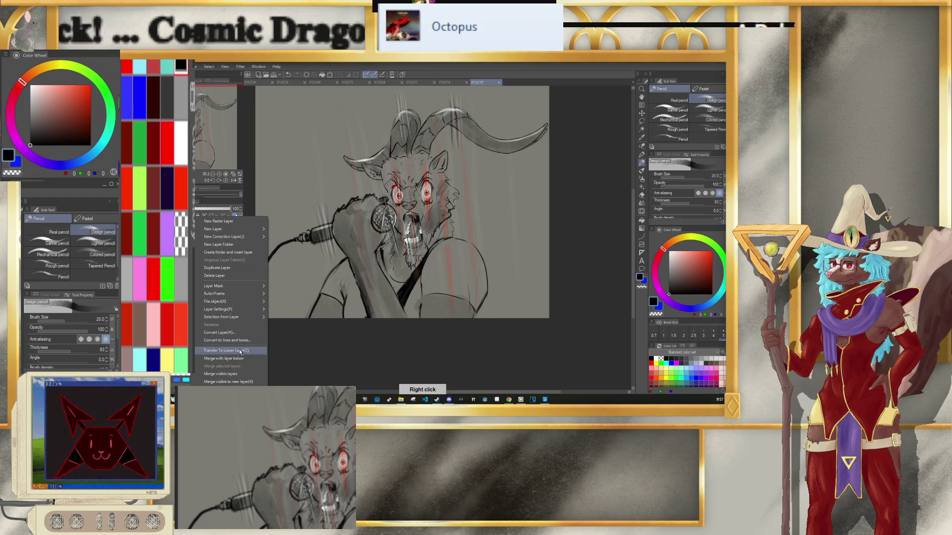
{"action": "left_click", "coordinate": [224, 358]}
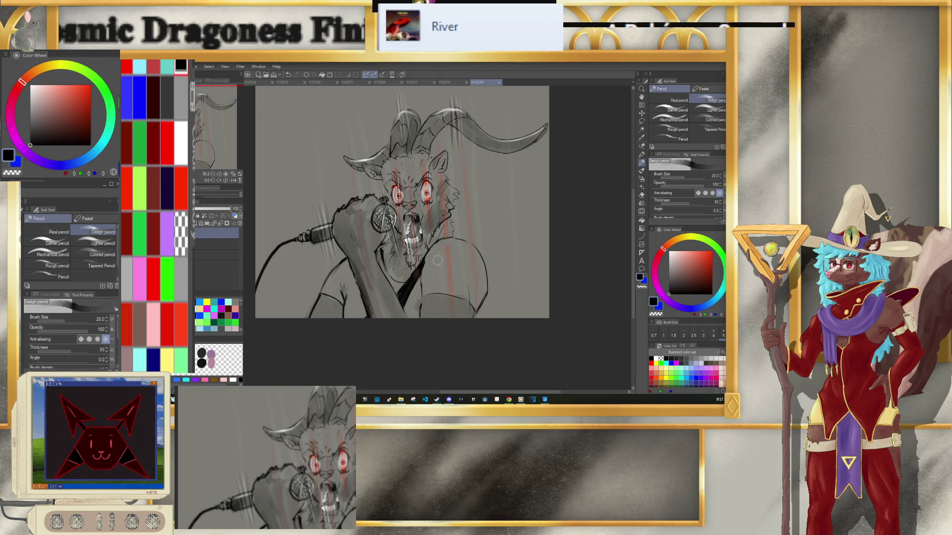
{"action": "key", "text": "bracketleft"}
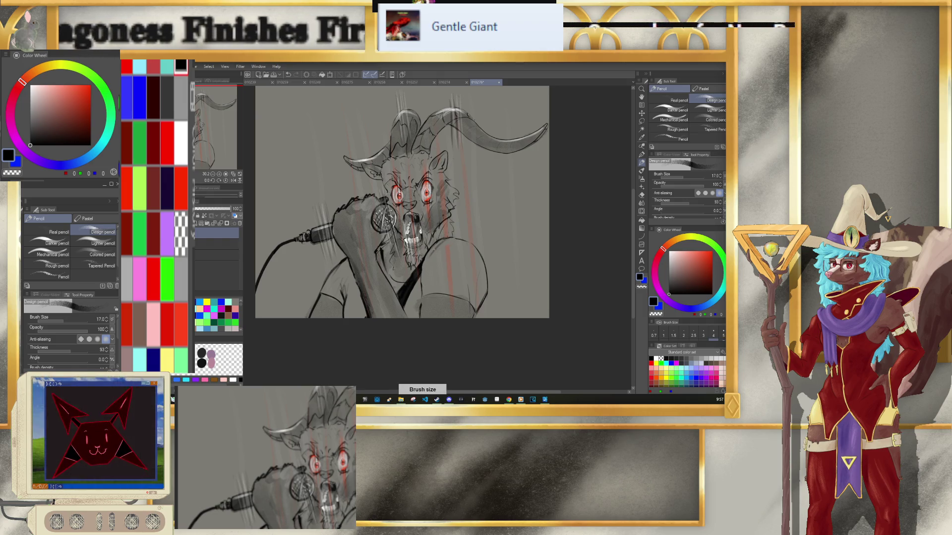
{"action": "key", "text": "bracketright"}
{"action": "key", "text": "bracketright"}
{"action": "key", "text": "bracketright"}
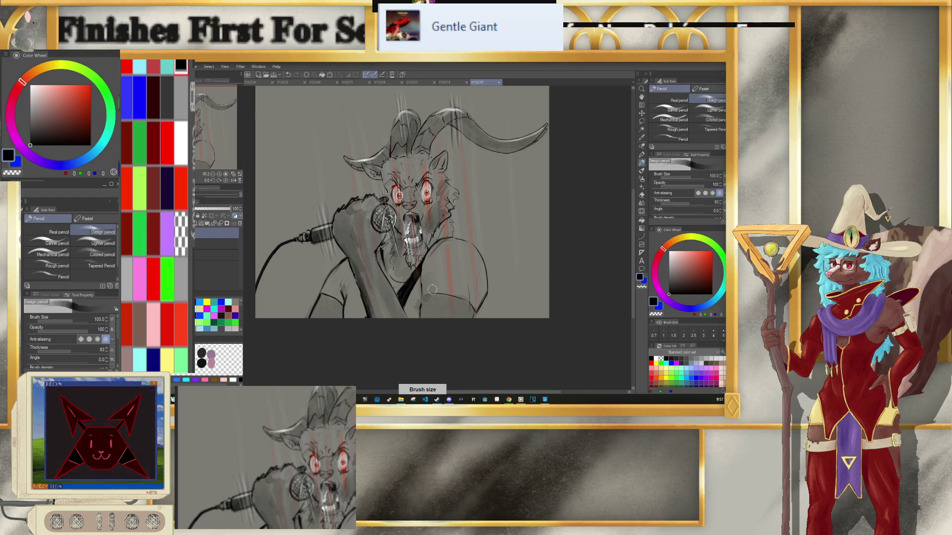
{"action": "key", "text": "bracketleft"}
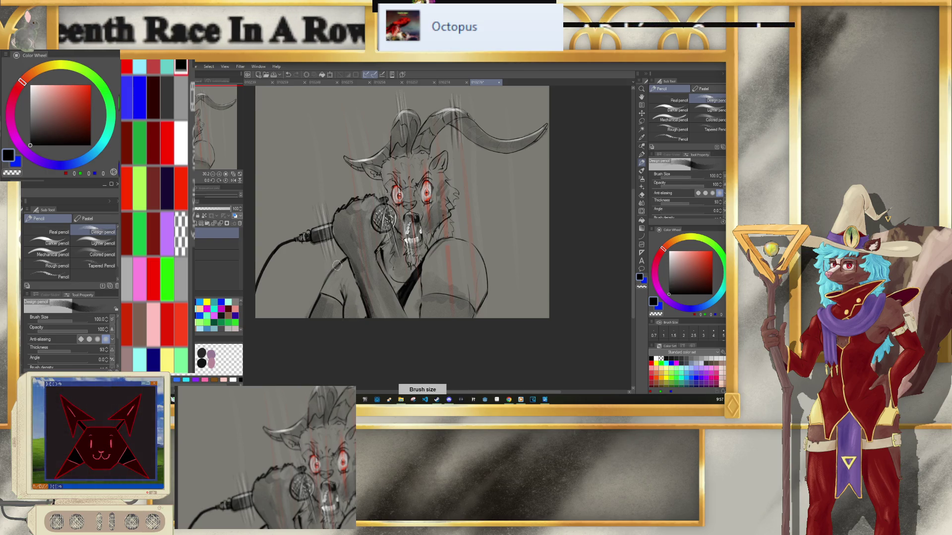
{"action": "key", "text": "bracketleft"}
{"action": "key", "text": "bracketleft"}
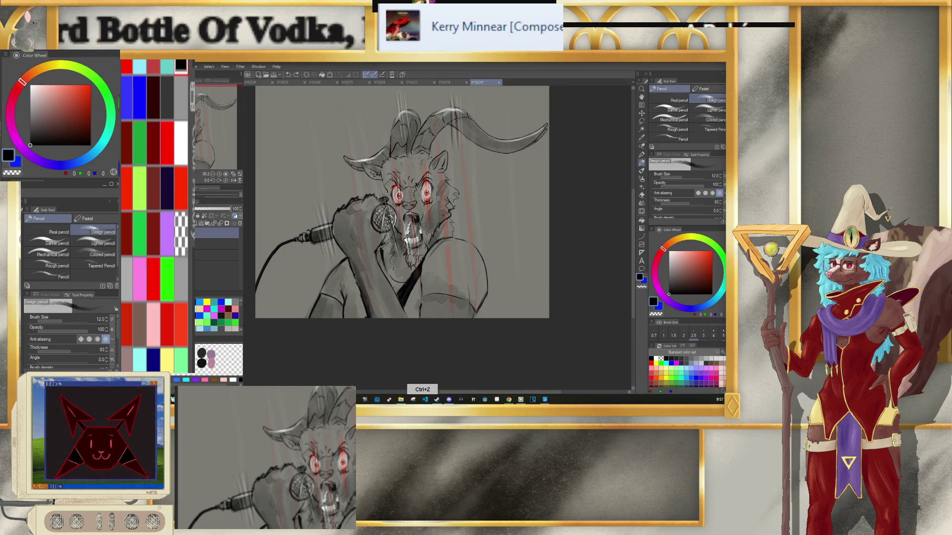
{"action": "key", "text": "bracketleft"}
{"action": "key", "text": "bracketleft"}
{"action": "key", "text": "bracketright"}
{"action": "key", "text": "bracketright"}
{"action": "key", "text": "bracketright"}
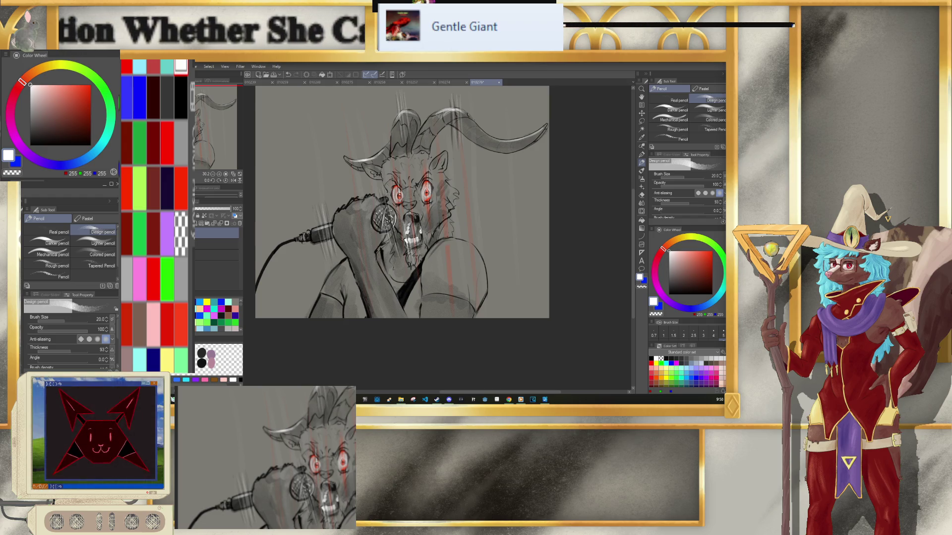
{"action": "key", "text": "ctrl+z"}
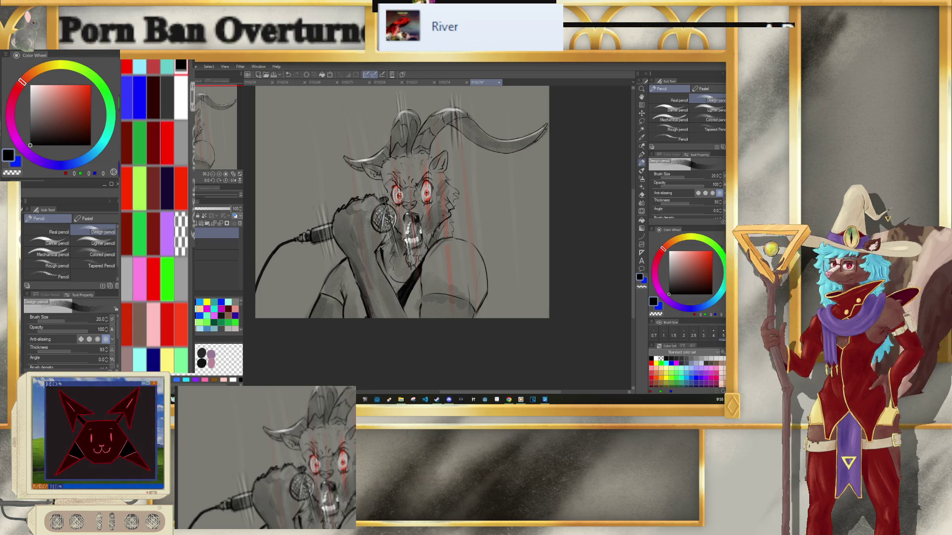
- Open and dismiss the Edit menu, then switch to the green-glasses character sketch
{"action": "key", "text": "alt+e"}
{"action": "key", "text": "Escape"}
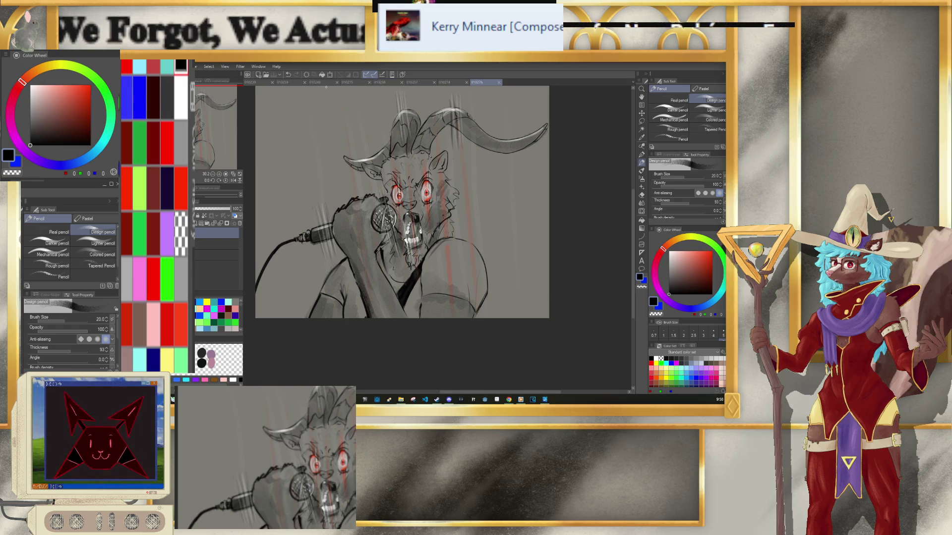
{"action": "left_click", "coordinate": [285, 83]}
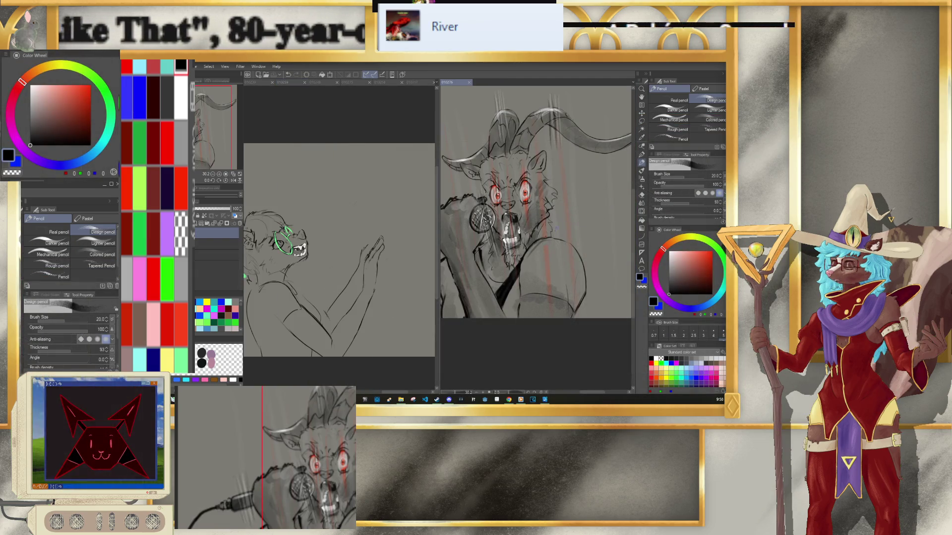
- Pan the goat view and bring the raised-hand figure sketch up beside the goat drawing
{"action": "mouse_move", "coordinate": [558, 226]}
{"action": "left_mouse_down"}
{"action": "mouse_move", "coordinate": [596, 261]}
{"action": "mouse_move", "coordinate": [586, 266]}
{"action": "left_mouse_up"}
{"action": "key", "text": "ctrl+Tab"}
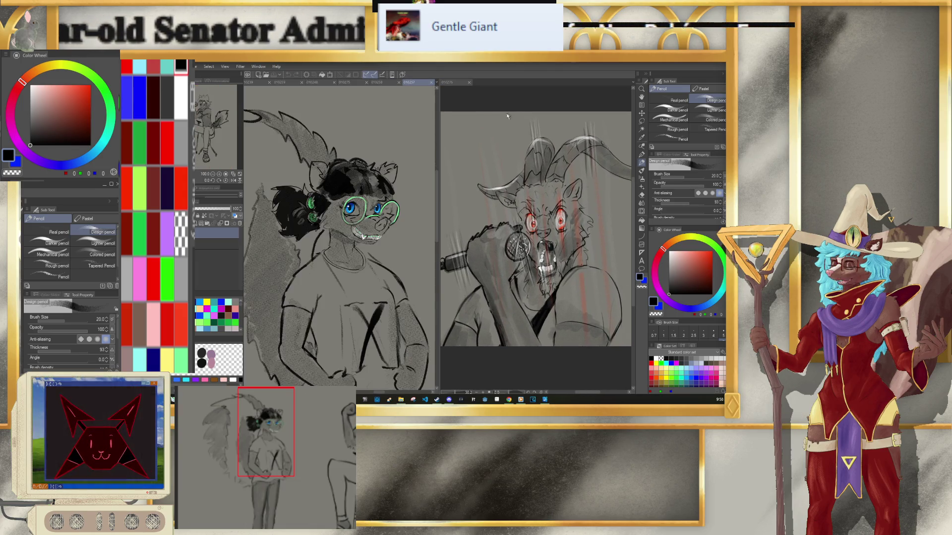
{"action": "left_click", "coordinate": [379, 82]}
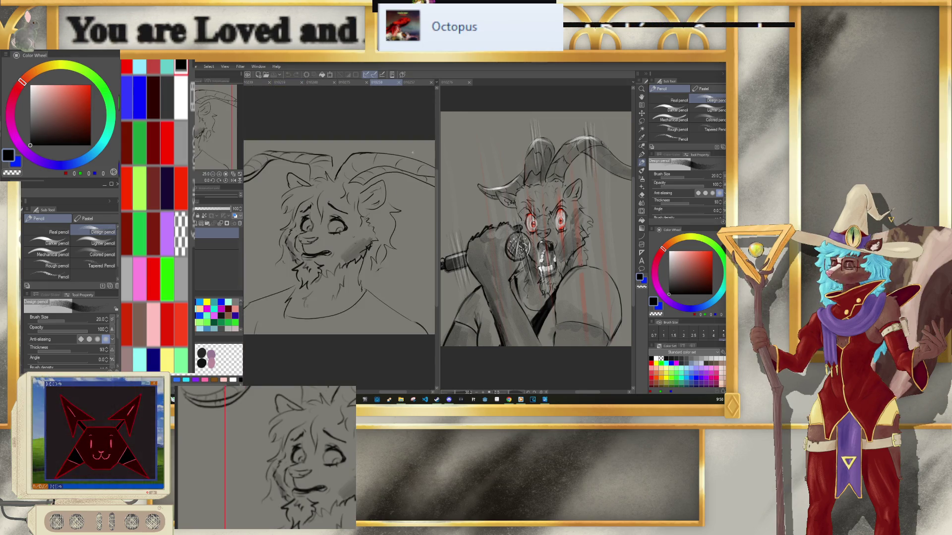
{"action": "left_click", "coordinate": [279, 82]}
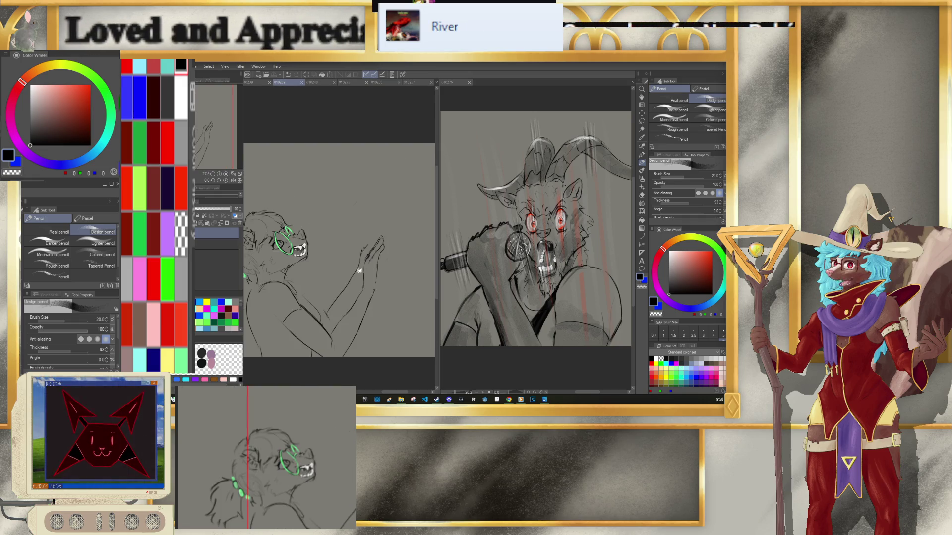
- Widen the figure pane, rotate the goat reference, set the pencil to 15, and place a first head mark
{"action": "left_click_drag", "start_coordinate": [437, 238], "coordinate": [485, 238]}
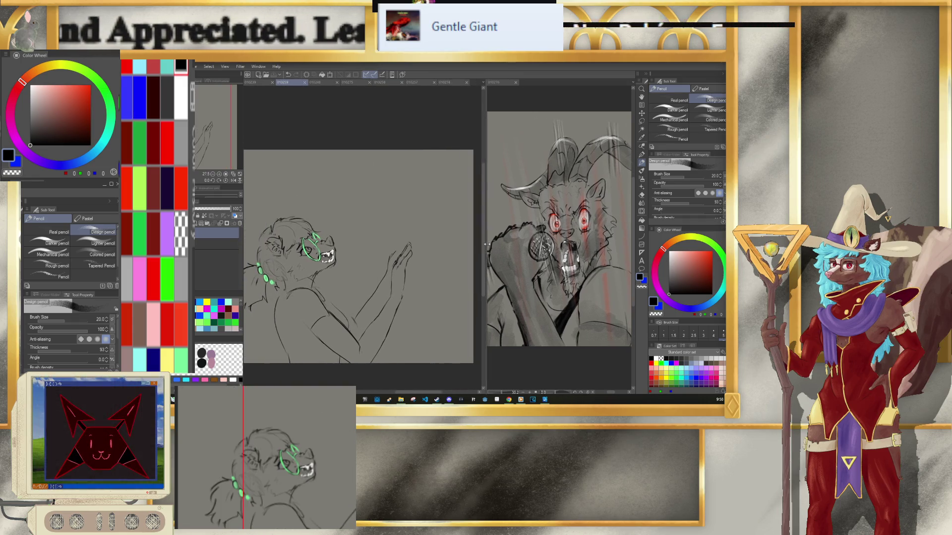
{"action": "left_click_drag", "start_coordinate": [599, 267], "coordinate": [558, 287]}
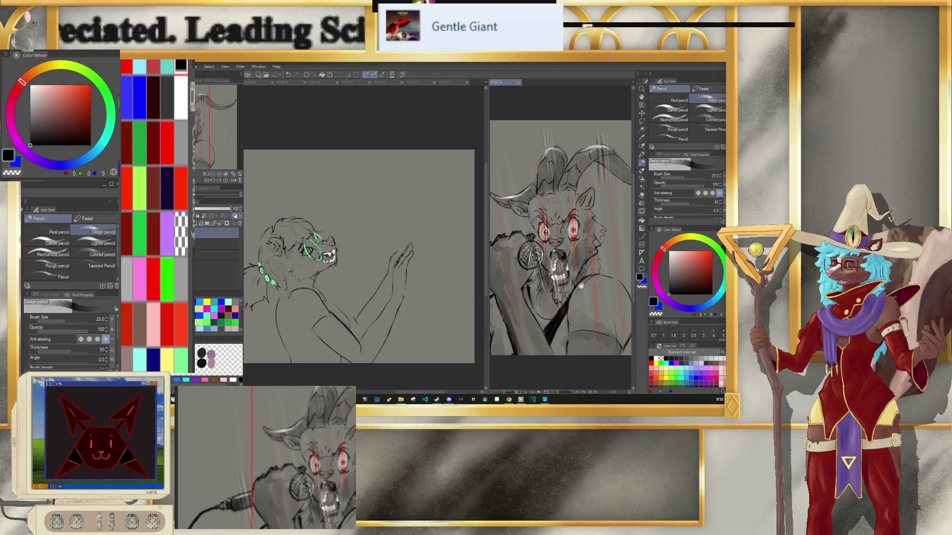
{"action": "left_click", "coordinate": [479, 279]}
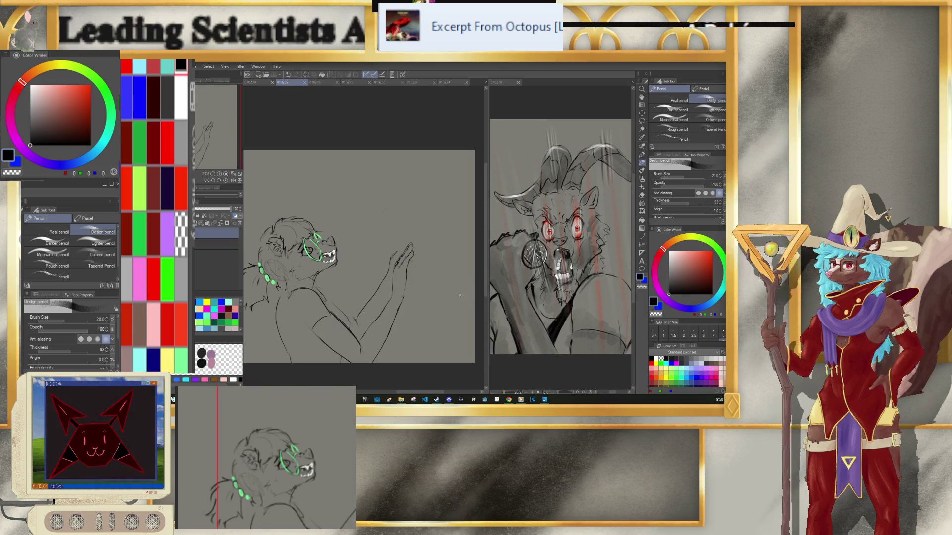
{"action": "key", "text": "bracketleft"}
{"action": "key", "text": "bracketleft"}
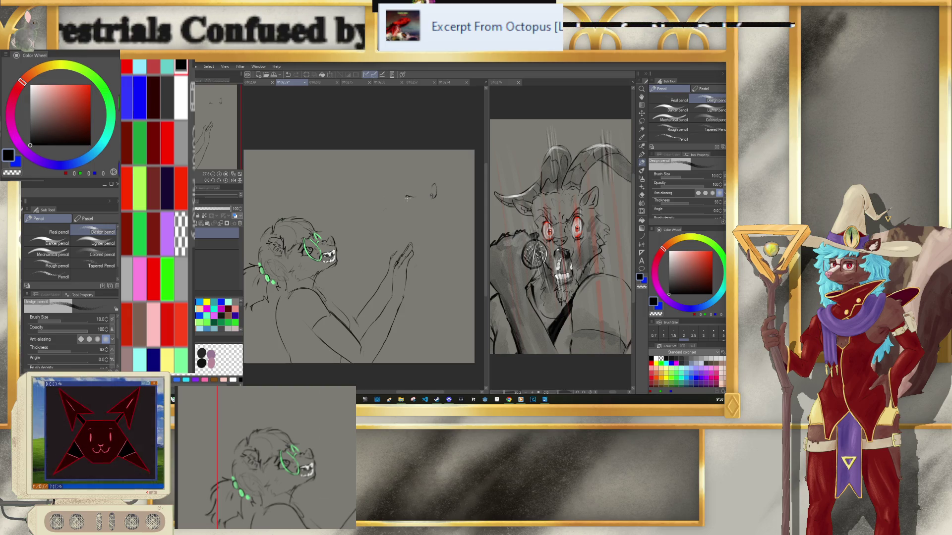
{"action": "left_click_drag", "start_coordinate": [405, 197], "coordinate": [410, 197]}
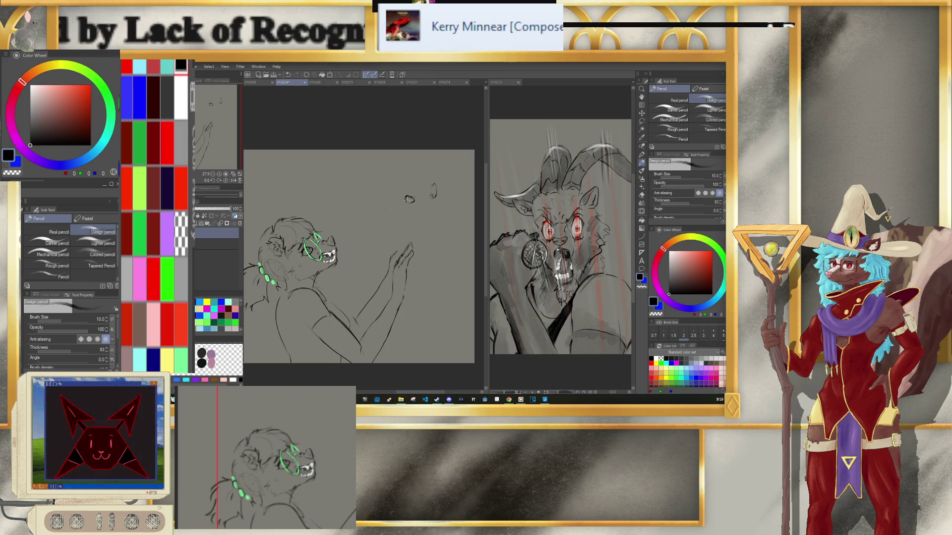
- Draw the head's snout, jaw and ear curve, undoing a stray mark and erasing part of one curve
{"action": "key", "text": "ctrl+z"}
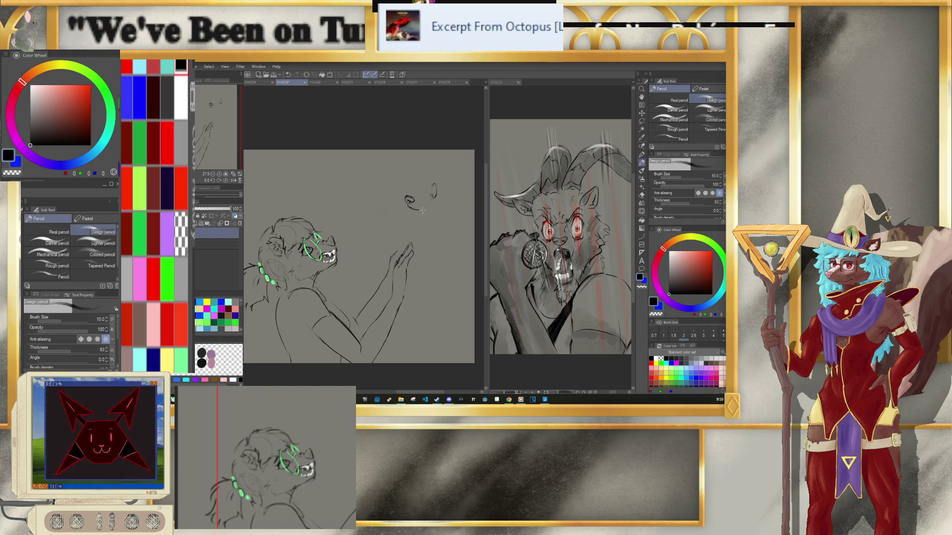
{"action": "left_click_drag", "start_coordinate": [407, 204], "coordinate": [430, 210]}
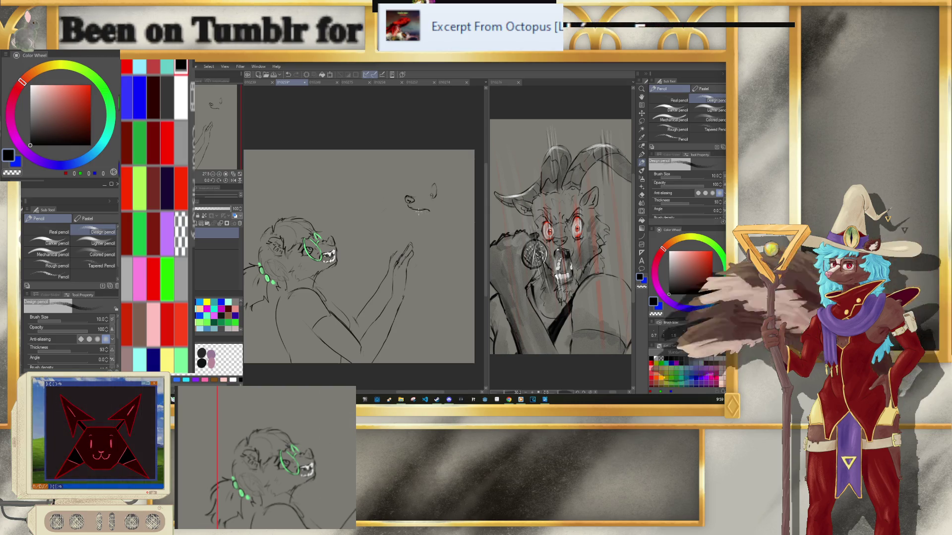
{"action": "key", "text": "e"}
{"action": "left_click_drag", "start_coordinate": [421, 206], "coordinate": [416, 209]}
{"action": "key", "text": "p"}
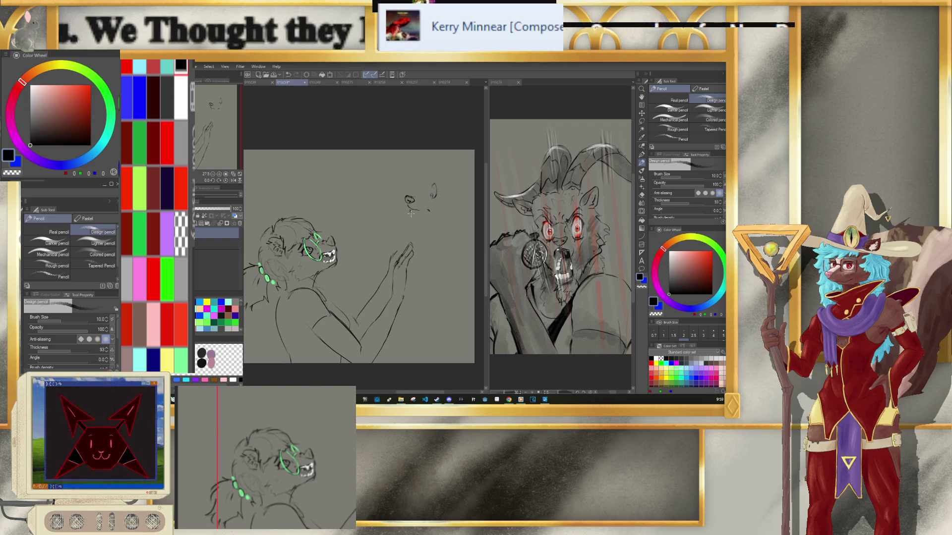
{"action": "left_click_drag", "start_coordinate": [409, 210], "coordinate": [412, 227]}
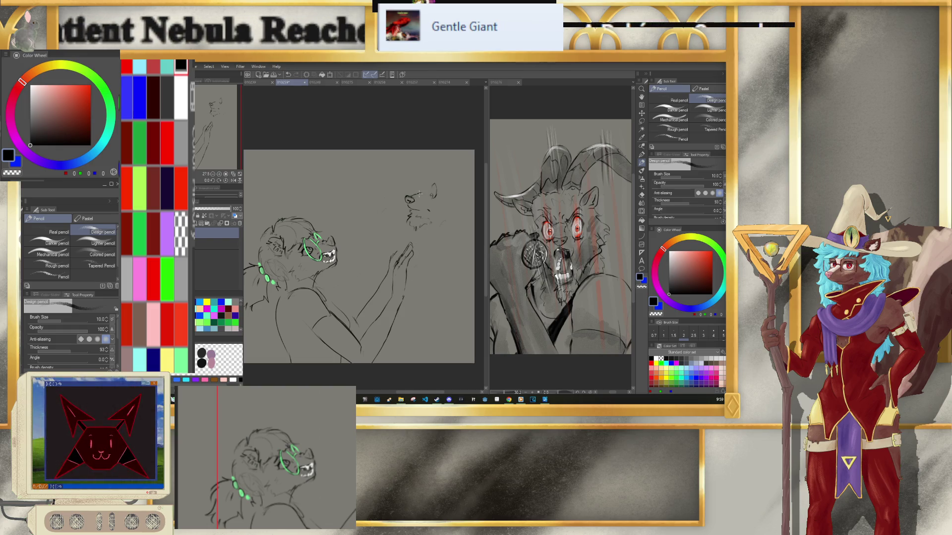
{"action": "left_click_drag", "start_coordinate": [410, 197], "coordinate": [433, 188]}
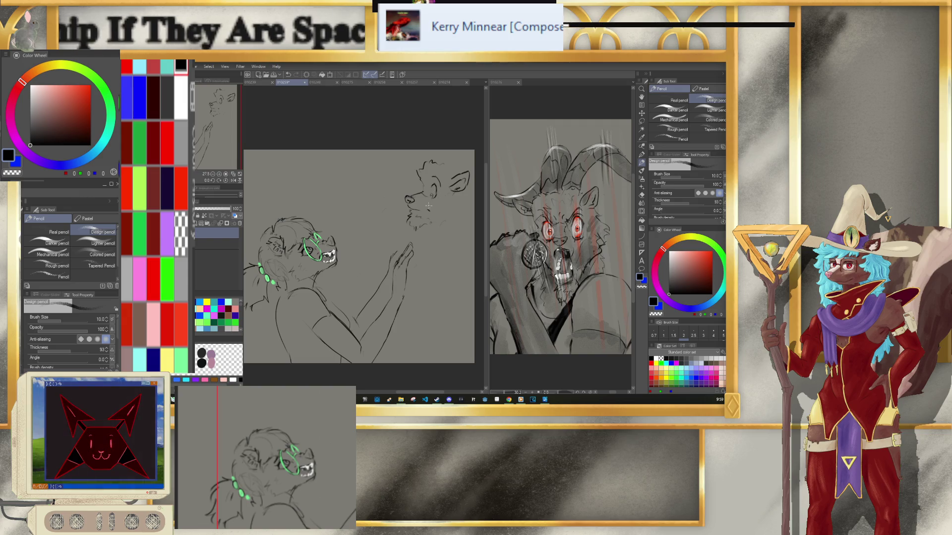
- Settle the pencil size at 10 while refining the head, then start scaling it with Ctrl+T
{"action": "key", "text": "bracketright"}
{"action": "key", "text": "bracketright"}
{"action": "key", "text": "bracketright"}
{"action": "key", "text": "bracketleft"}
{"action": "key", "text": "bracketleft"}
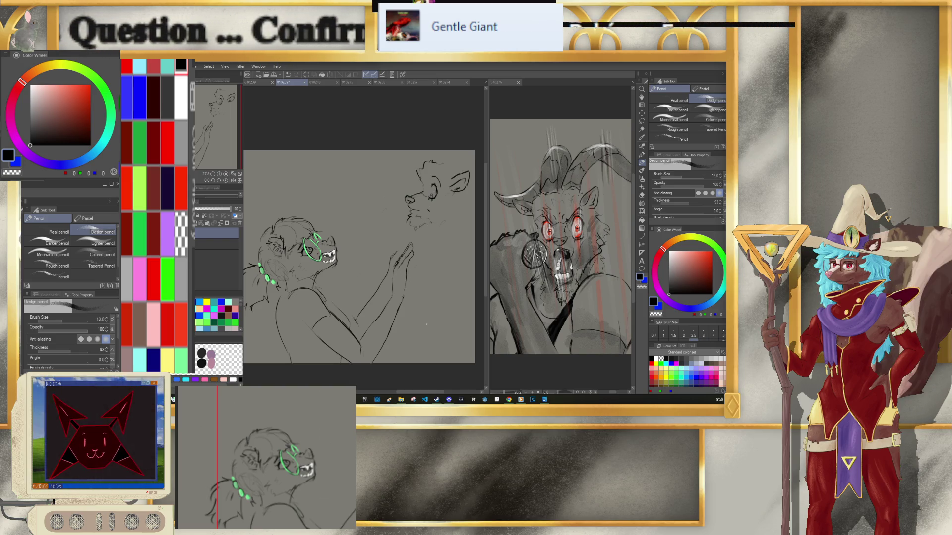
{"action": "key", "text": "bracketleft"}
{"action": "key", "text": "bracketleft"}
{"action": "key", "text": "bracketright"}
{"action": "key", "text": "bracketright"}
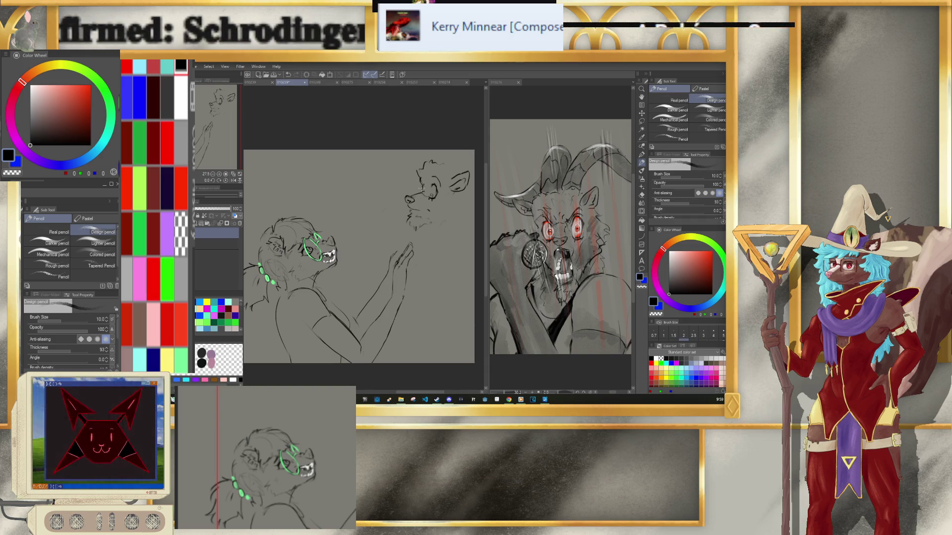
{"action": "key", "text": "bracketleft"}
{"action": "key", "text": "bracketleft"}
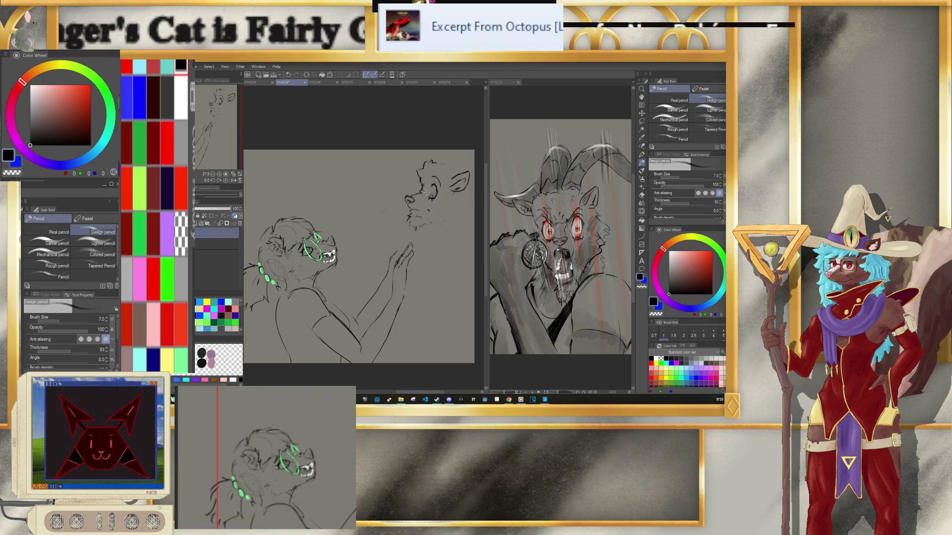
{"action": "key", "text": "bracketright"}
{"action": "key", "text": "bracketright"}
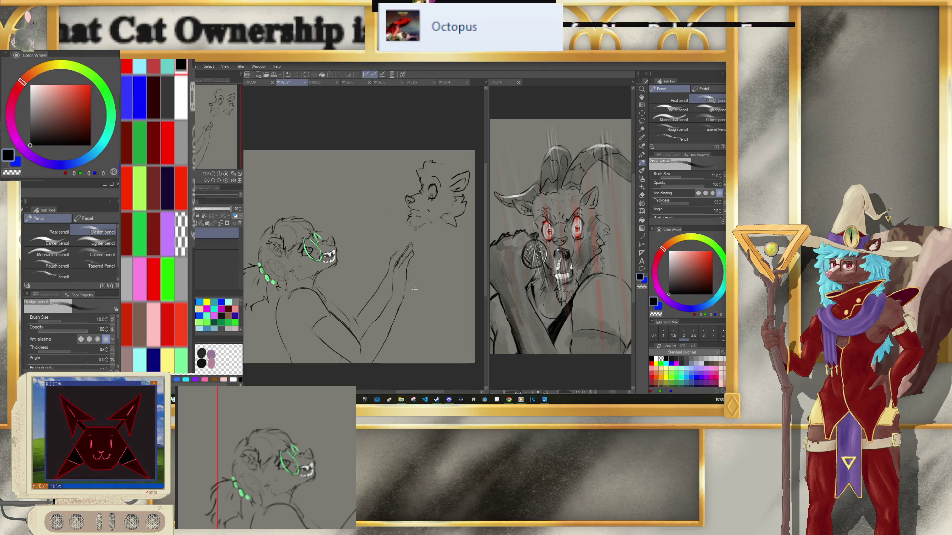
{"action": "key", "text": "ctrl+t"}
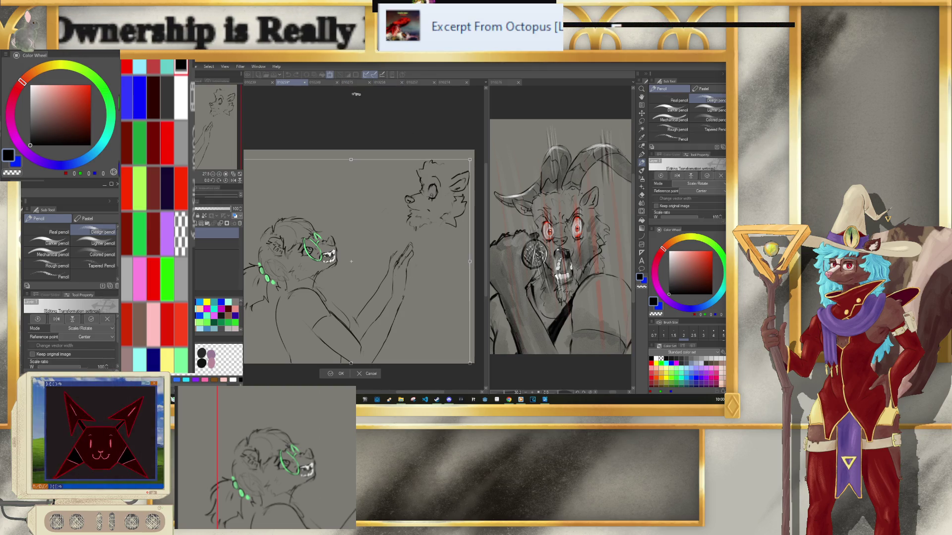
- Shrink the entire sketch slightly, then lasso the small goat head and rescale it into place opposite the raised hands
{"action": "left_click_drag", "start_coordinate": [470, 159], "coordinate": [454, 174]}
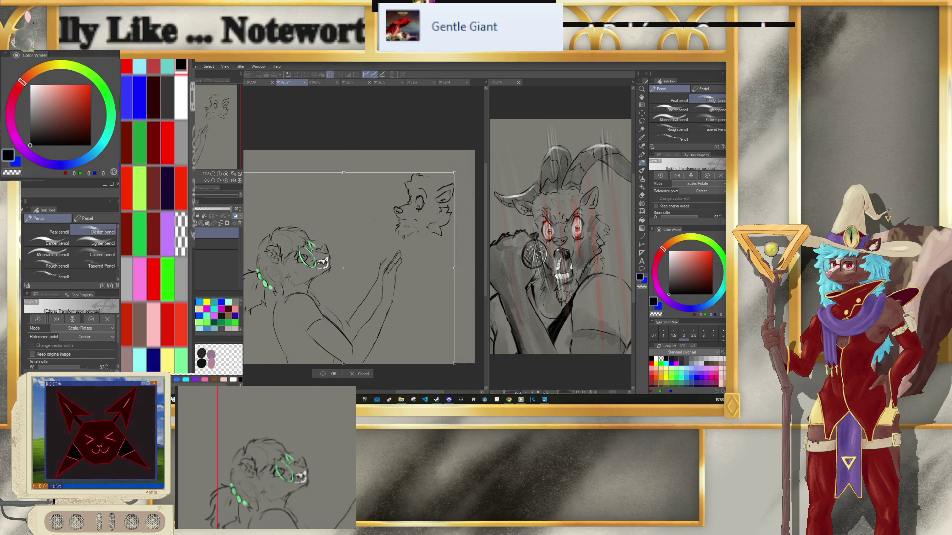
{"action": "key", "text": "Return"}
{"action": "key", "text": "m"}
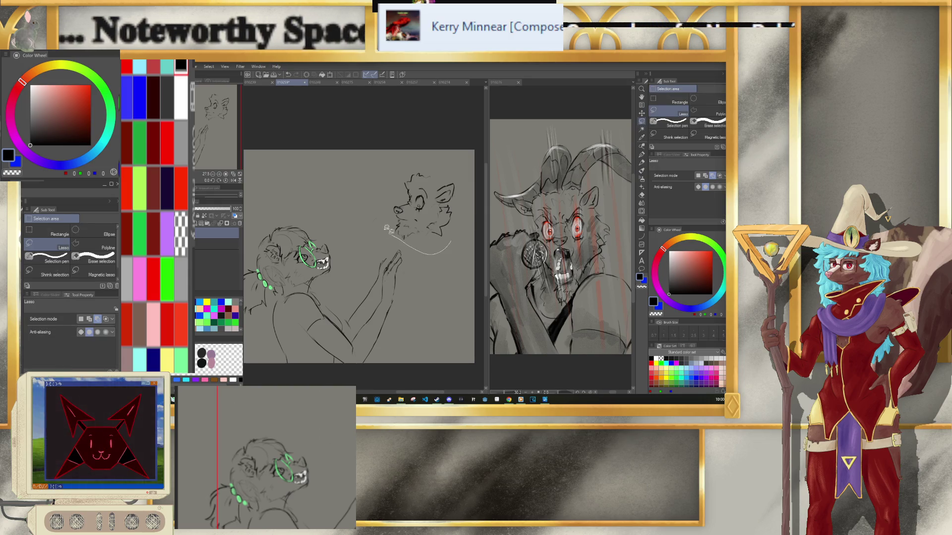
{"action": "mouse_move", "coordinate": [466, 171]}
{"action": "left_mouse_down"}
{"action": "mouse_move", "coordinate": [468, 208]}
{"action": "mouse_move", "coordinate": [445, 234]}
{"action": "left_mouse_up"}
{"action": "key", "text": "ctrl+t"}
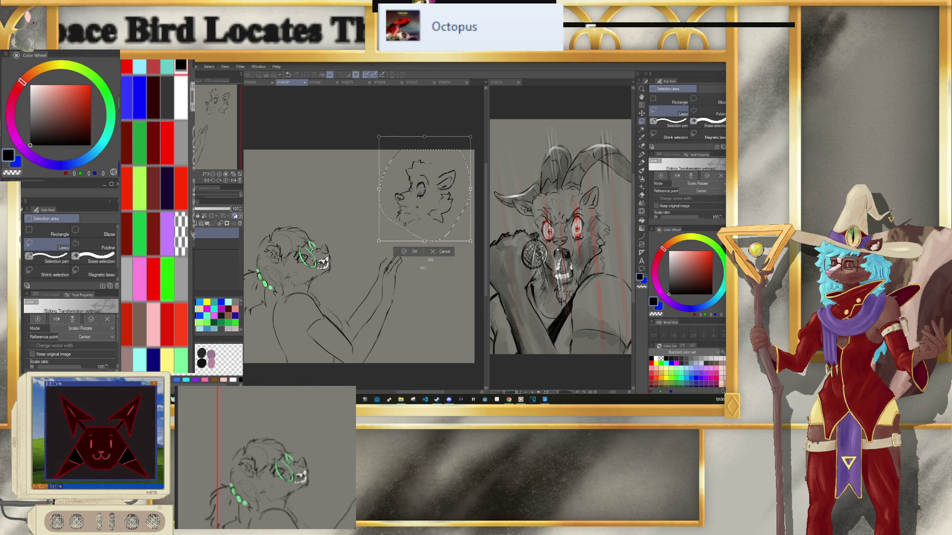
{"action": "left_click", "coordinate": [411, 252]}
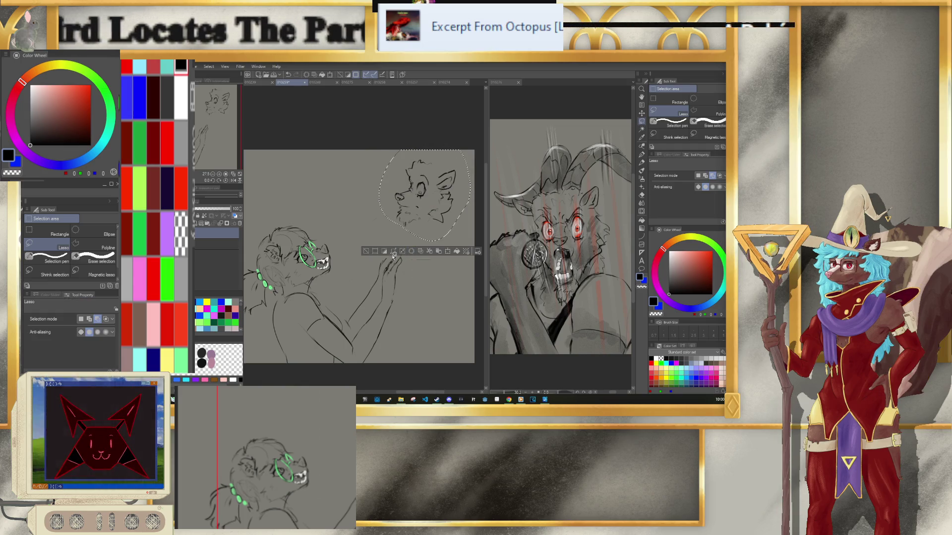
{"action": "left_click", "coordinate": [366, 252]}
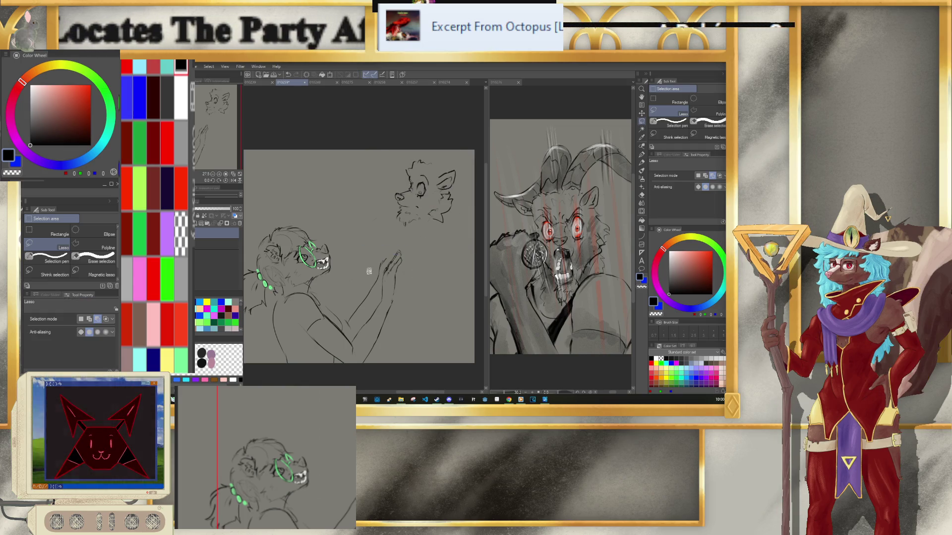
{"action": "left_click", "coordinate": [643, 162]}
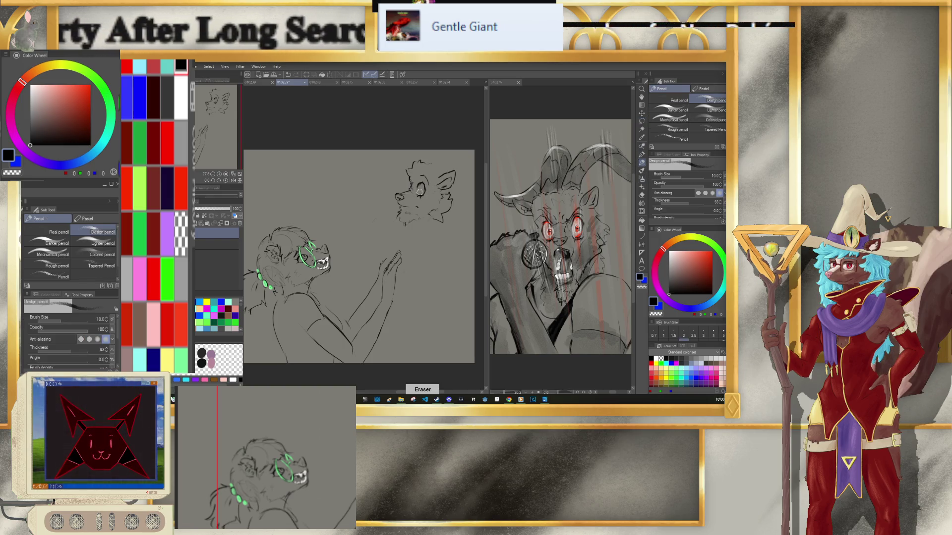
- Remove the stray eye stroke, then pencil the neck, back-of-head lines and short hair strokes on top
{"action": "key", "text": "ctrl+z"}
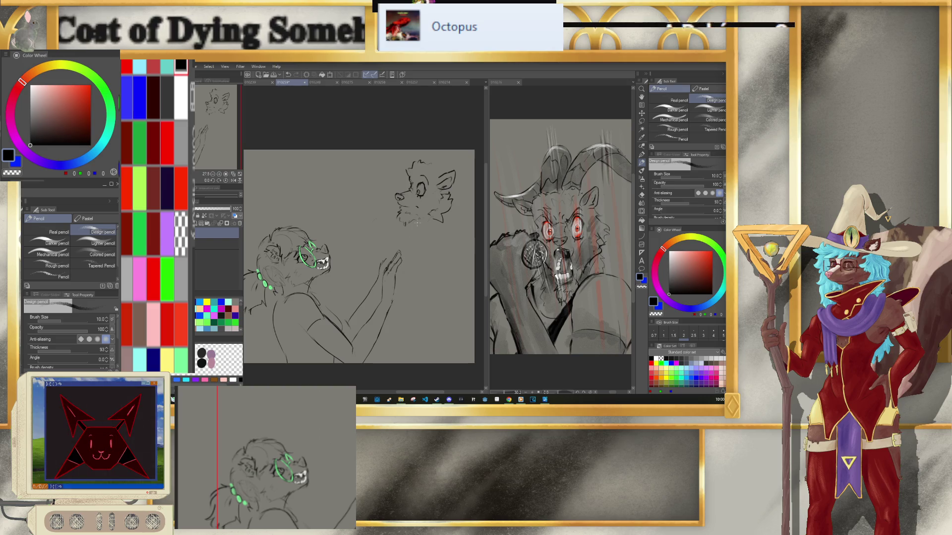
{"action": "key", "text": "e"}
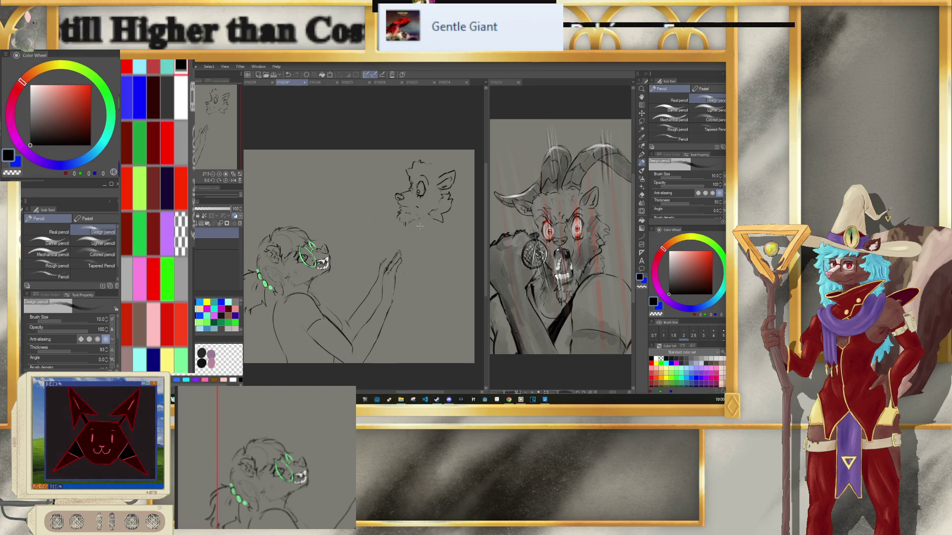
{"action": "mouse_move", "coordinate": [410, 225]}
{"action": "left_mouse_down"}
{"action": "mouse_move", "coordinate": [403, 245]}
{"action": "mouse_move", "coordinate": [444, 230]}
{"action": "left_mouse_up"}
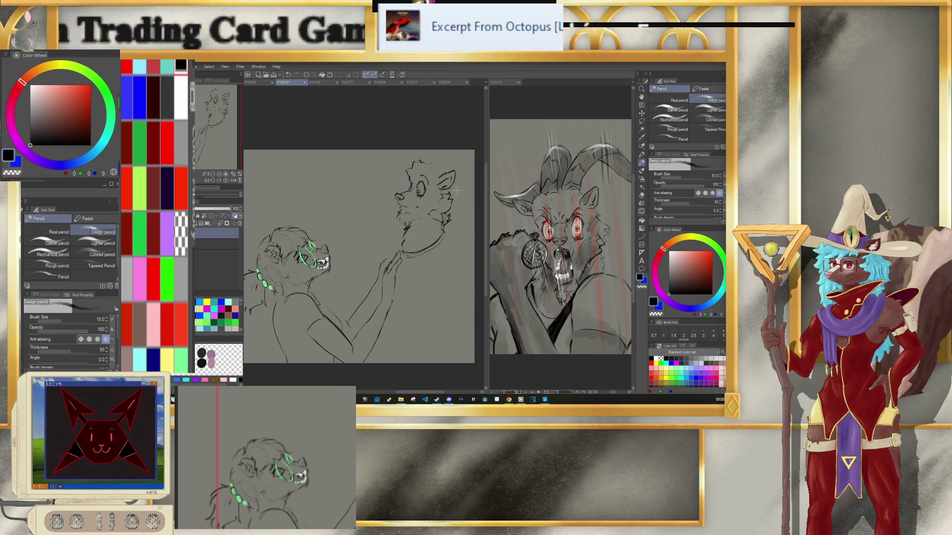
{"action": "left_click_drag", "start_coordinate": [461, 203], "coordinate": [453, 191]}
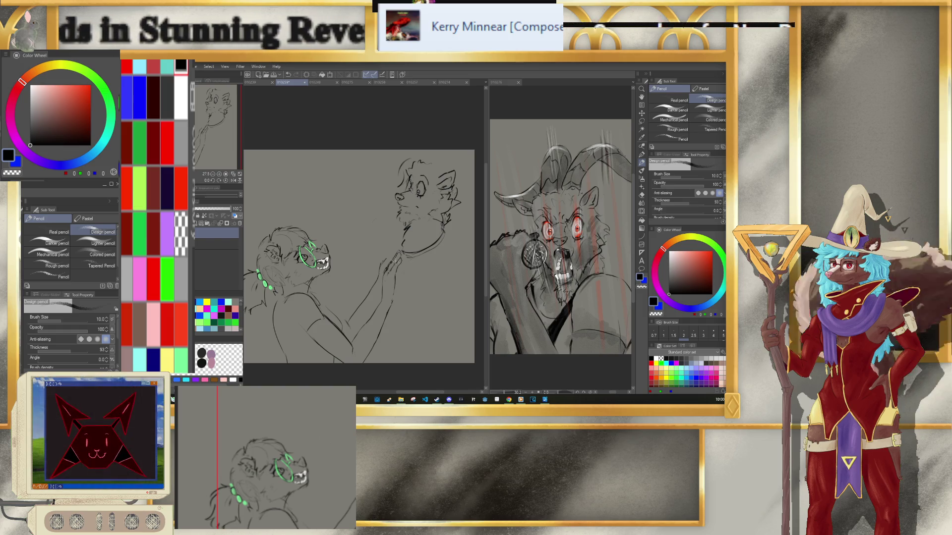
{"action": "key", "text": "ctrl+z"}
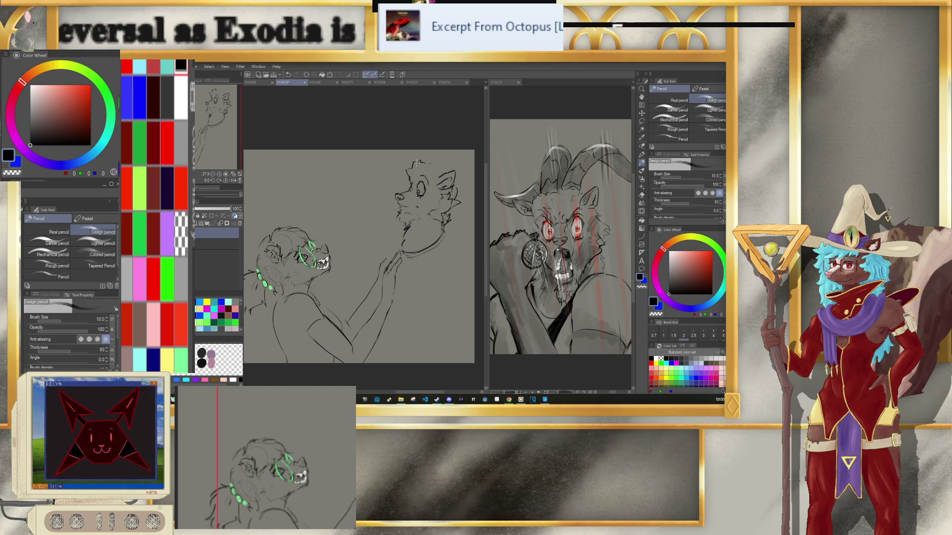
{"action": "left_click_drag", "start_coordinate": [421, 159], "coordinate": [443, 167]}
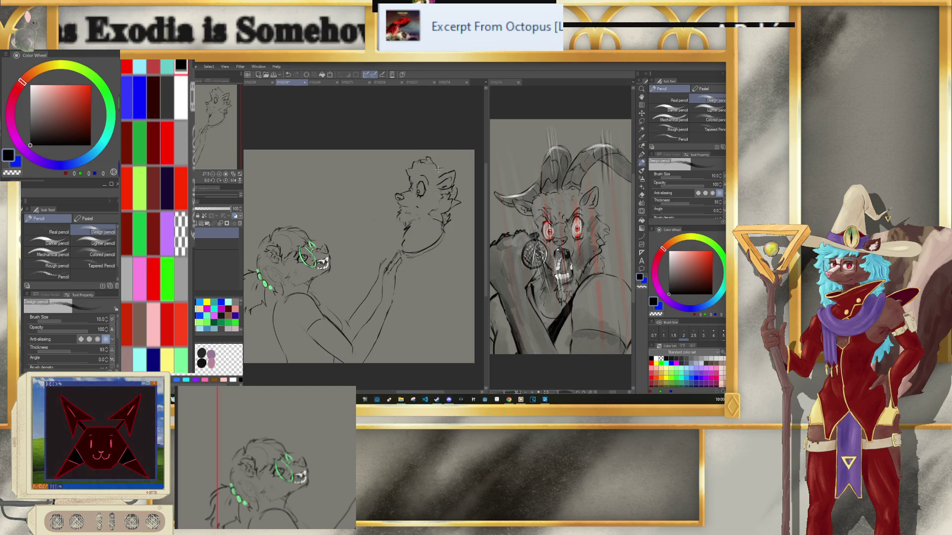
{"action": "key", "text": "ctrl+z"}
{"action": "left_click_drag", "start_coordinate": [440, 151], "coordinate": [432, 161]}
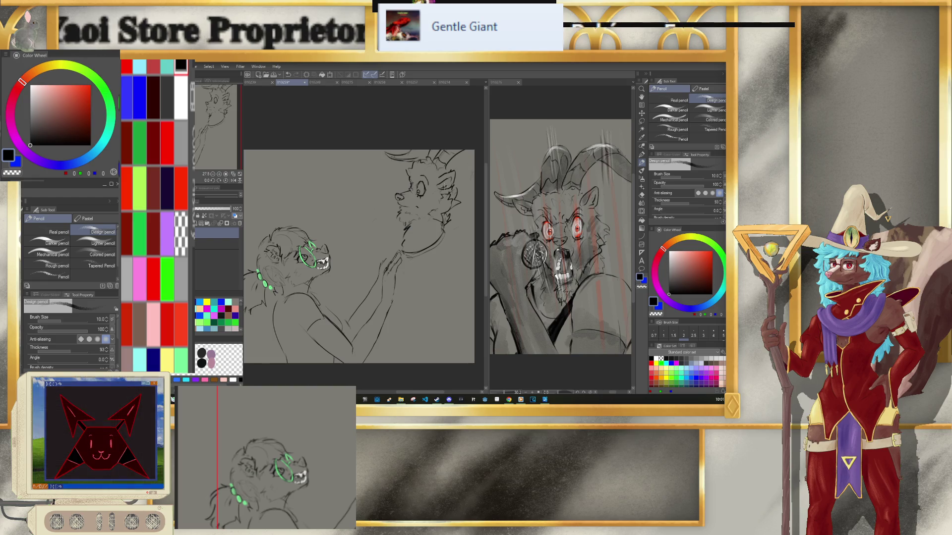
- Shade the horned character's cheek darker with a larger brush
{"action": "key", "text": "bracketright"}
{"action": "key", "text": "bracketright"}
{"action": "key", "text": "bracketright"}
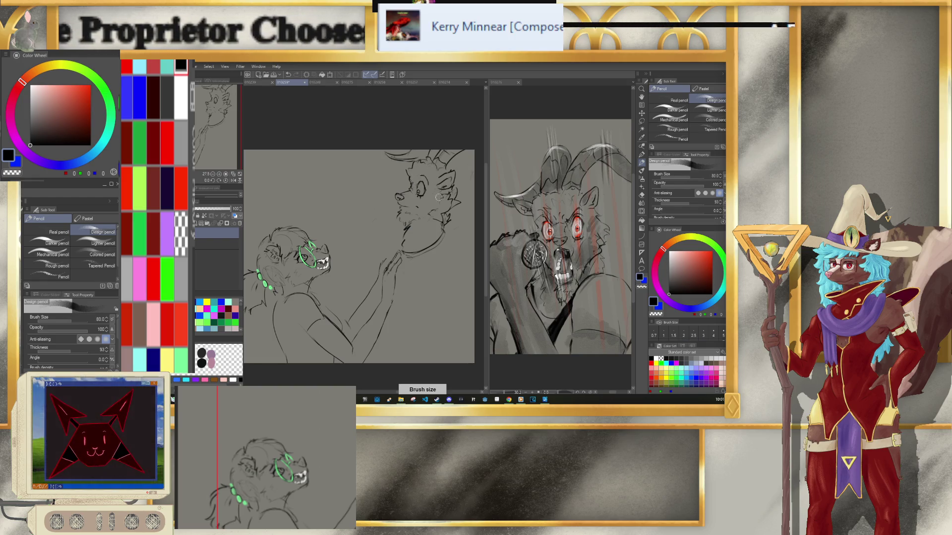
{"action": "left_click_drag", "start_coordinate": [431, 207], "coordinate": [449, 205]}
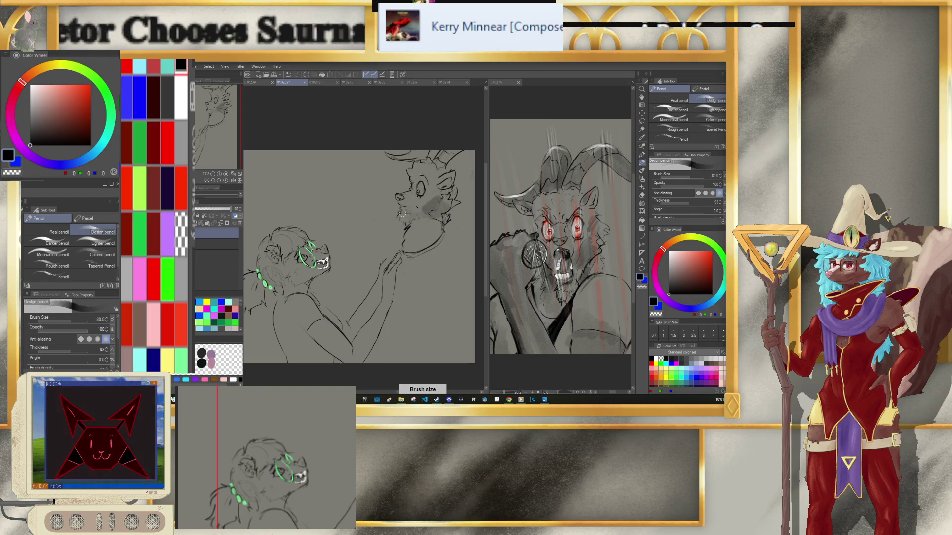
{"action": "key", "text": "bracketleft"}
{"action": "key", "text": "bracketleft"}
{"action": "key", "text": "bracketleft"}
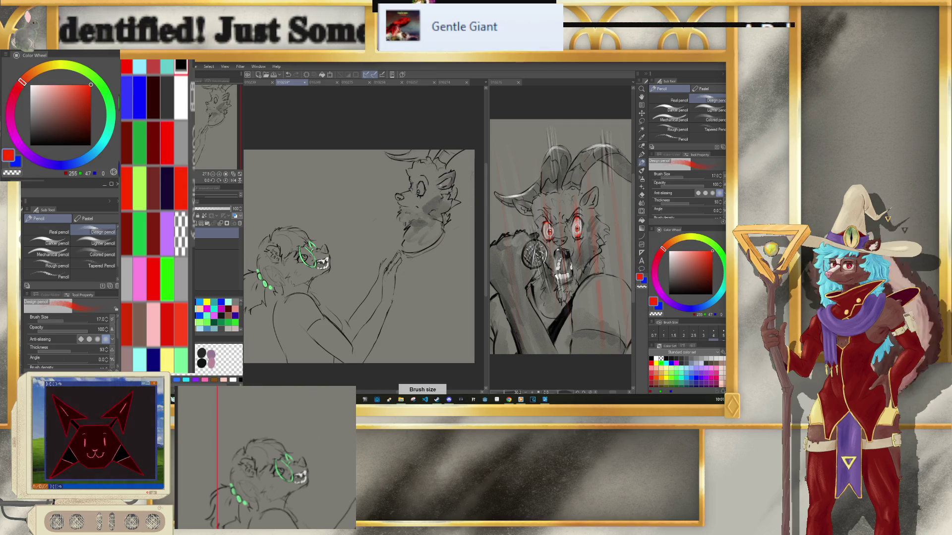
- Dot a red iris into the eye, then return to black at brush size 12
{"action": "left_click", "coordinate": [418, 192]}
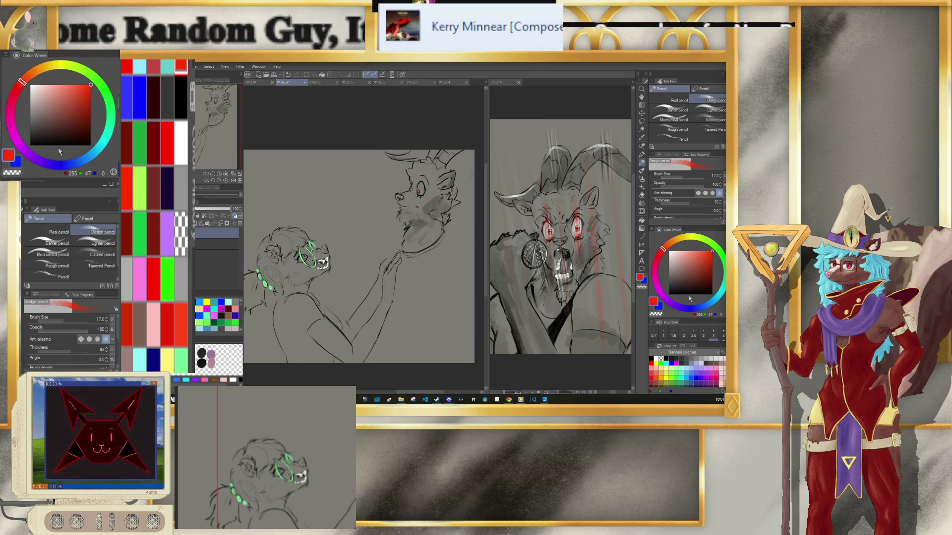
{"action": "left_click", "coordinate": [669, 294]}
{"action": "key", "text": "bracketleft"}
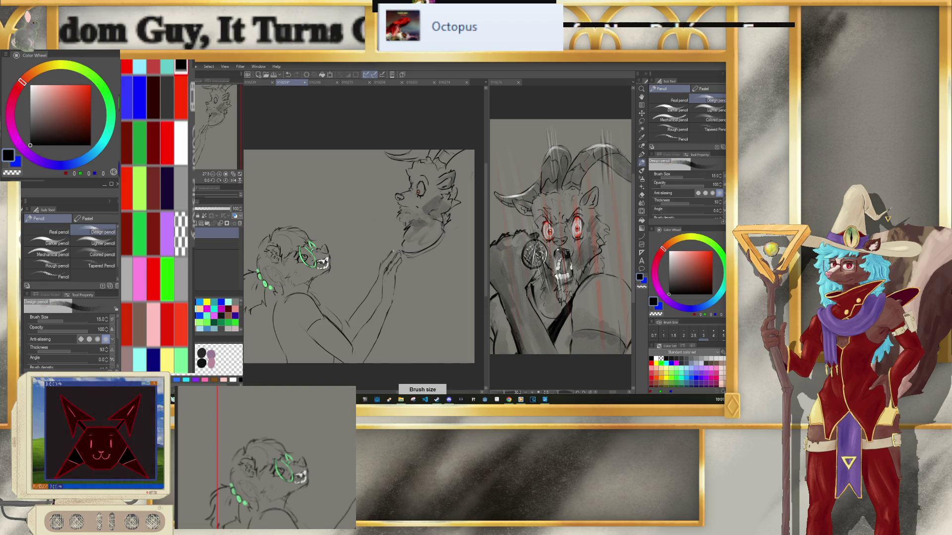
{"action": "key", "text": "bracketleft"}
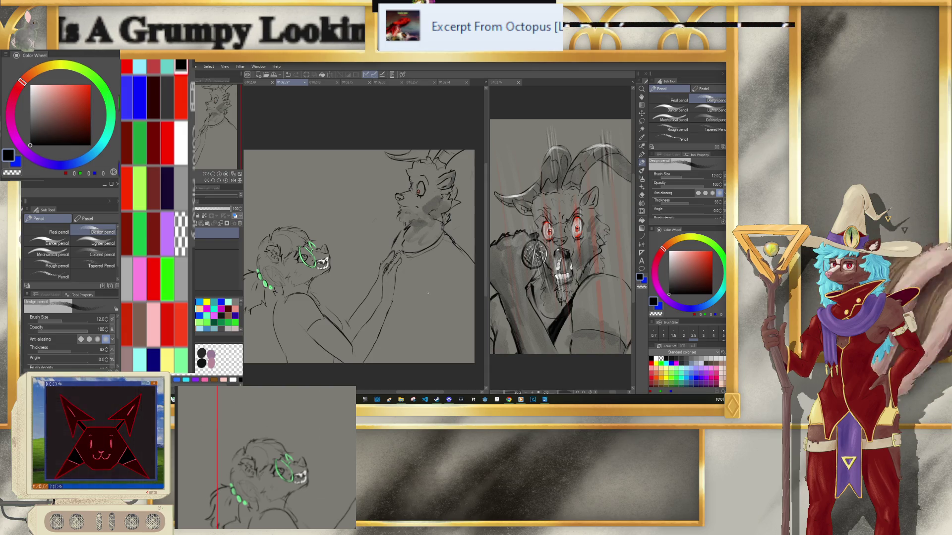
- Sketch the shirt and shoulder outline, fixing strokes with undo, then choose bright blue (0,70,255)
{"action": "left_click_drag", "start_coordinate": [436, 300], "coordinate": [439, 317]}
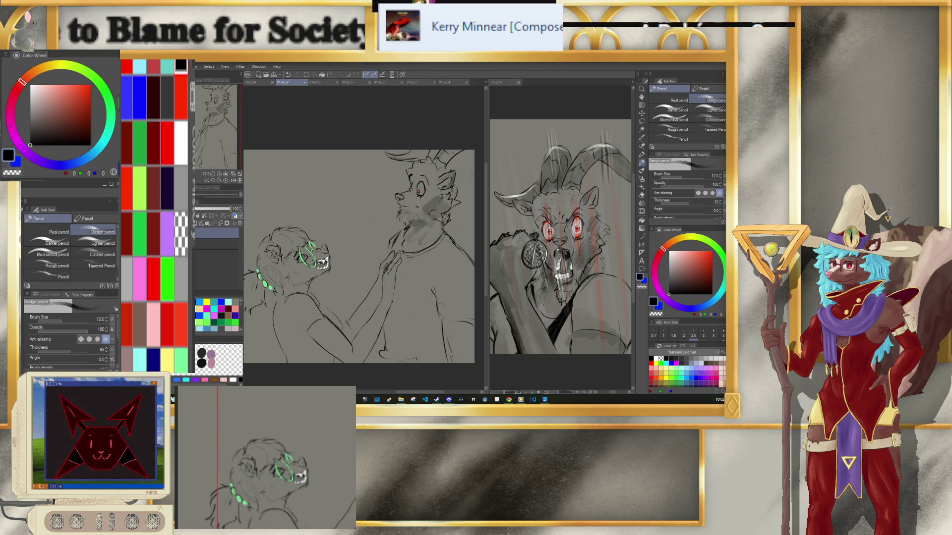
{"action": "key", "text": "e"}
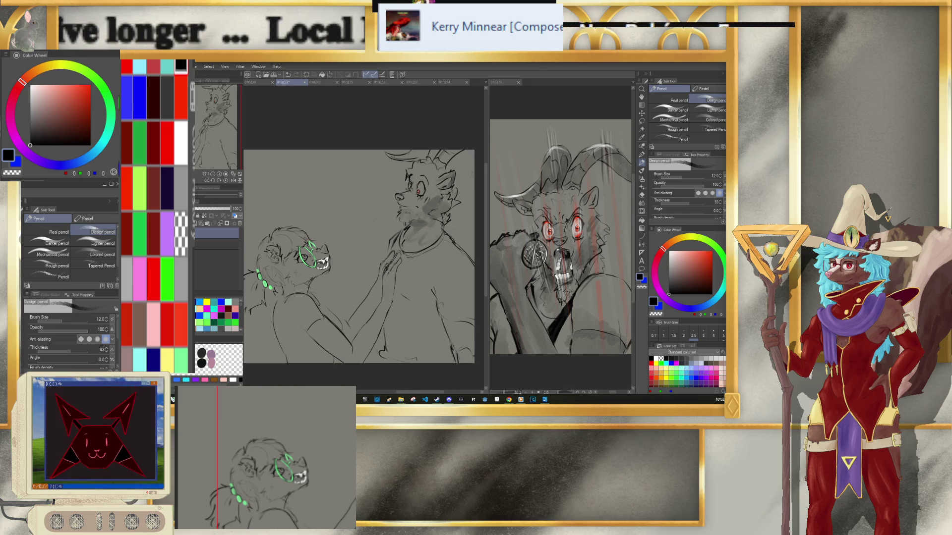
{"action": "key", "text": "ctrl+z"}
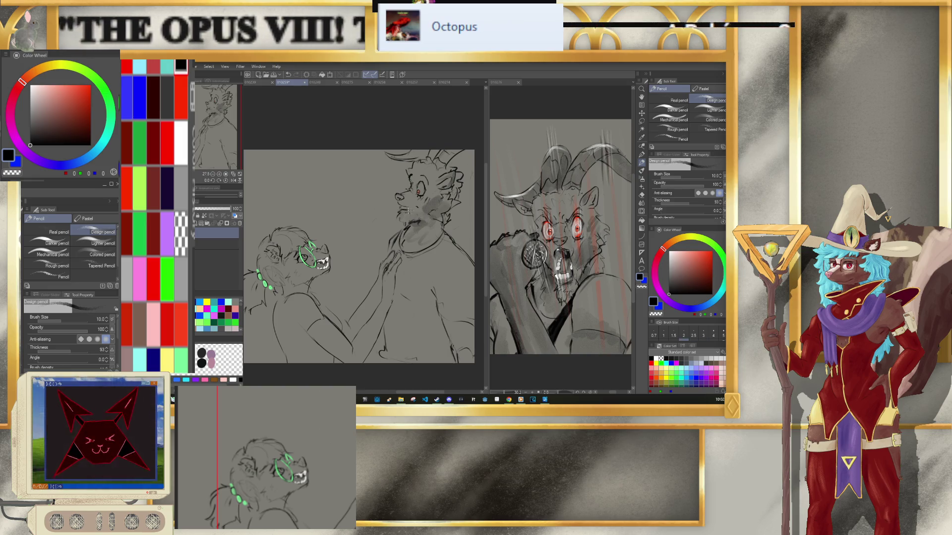
{"action": "key", "text": "bracketright"}
{"action": "key", "text": "bracketright"}
{"action": "key", "text": "bracketright"}
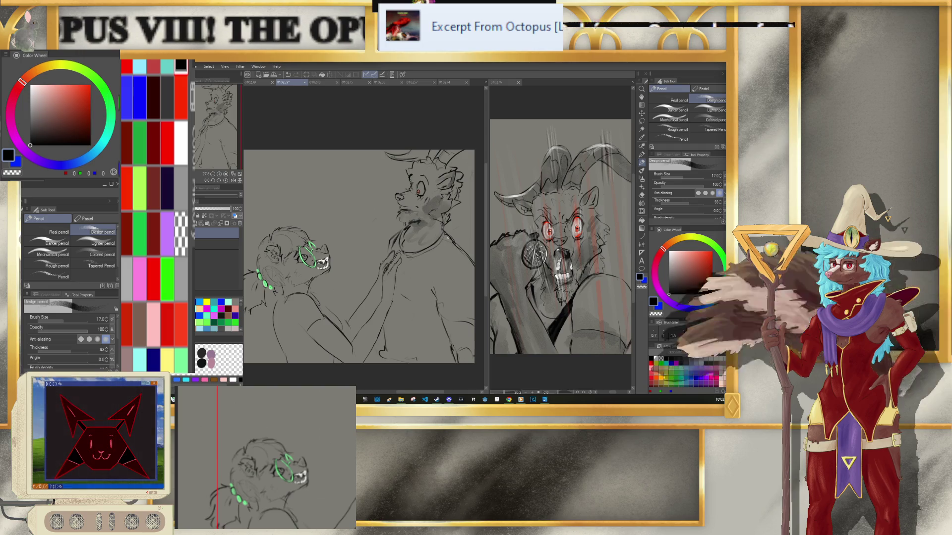
{"action": "key", "text": "ctrl+z"}
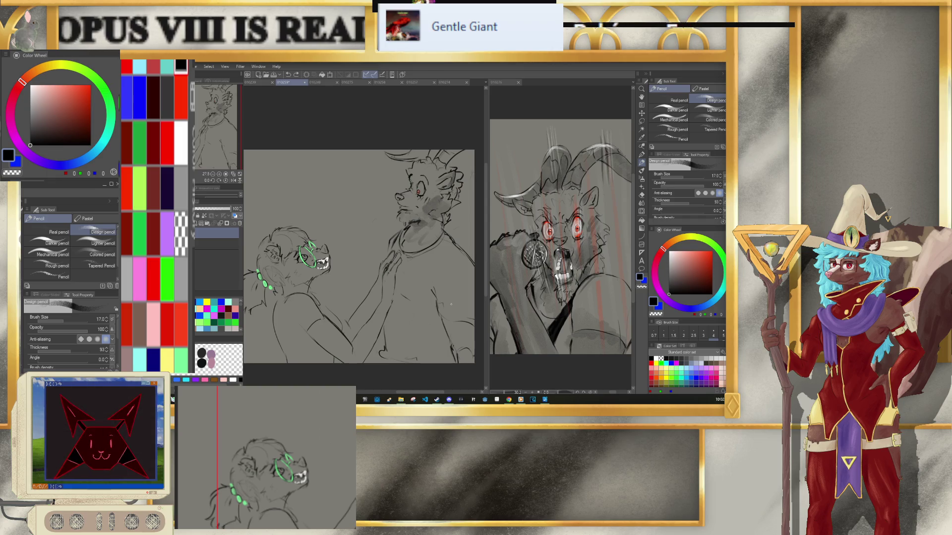
{"action": "left_click", "coordinate": [75, 164]}
{"action": "left_click_drag", "start_coordinate": [74, 100], "coordinate": [111, 65]}
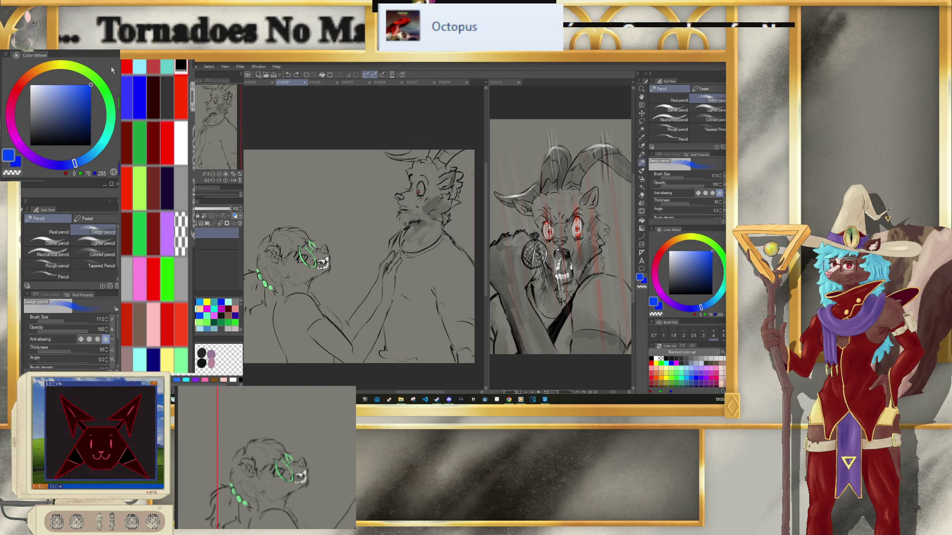
- Swap the colour to white and shrink the pencil from size 17 to 8
{"action": "key", "text": "bracketleft"}
{"action": "key", "text": "bracketleft"}
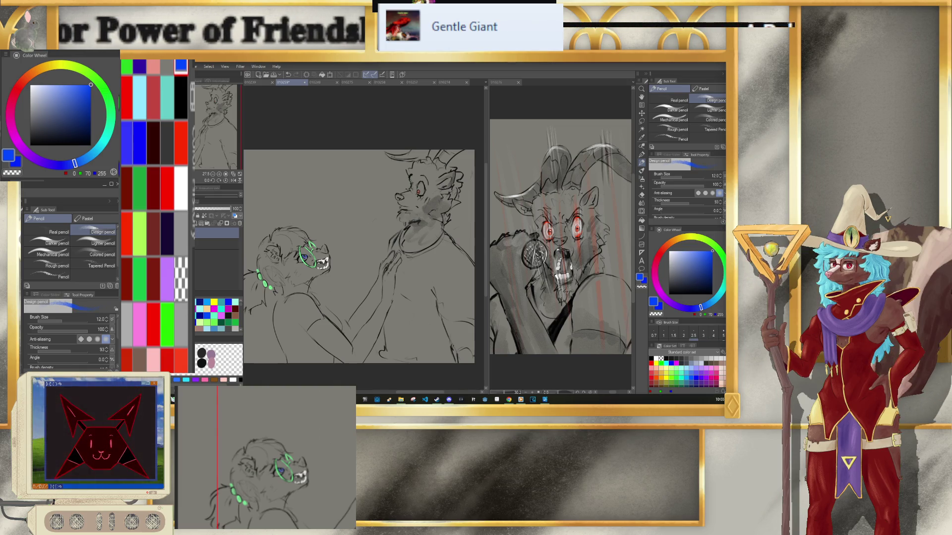
{"action": "key", "text": "x"}
{"action": "key", "text": "bracketleft"}
{"action": "key", "text": "bracketleft"}
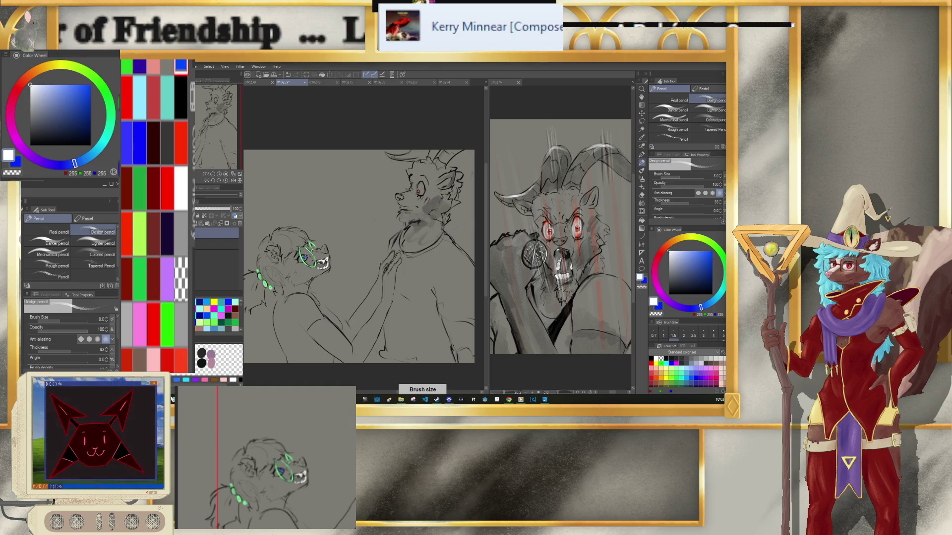
{"action": "key", "text": "ctrl+z"}
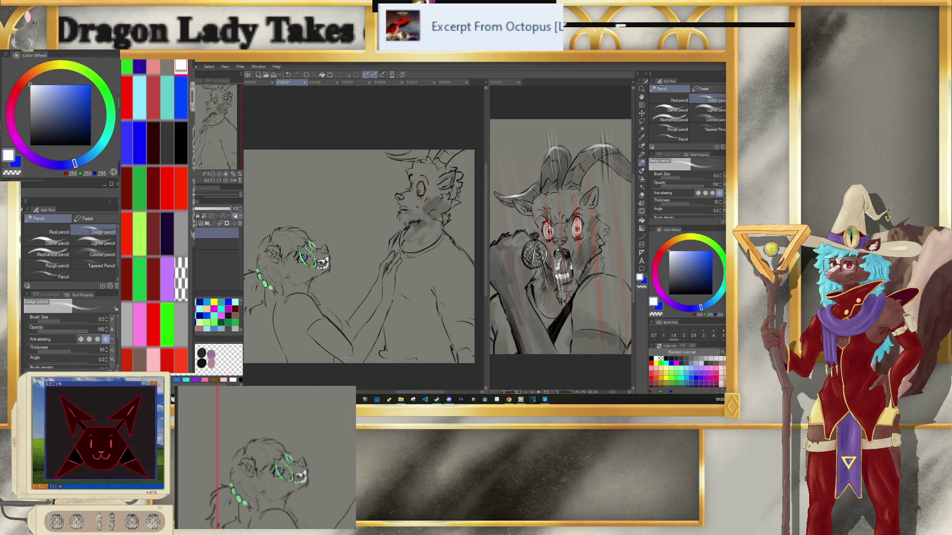
{"action": "left_click", "coordinate": [191, 67]}
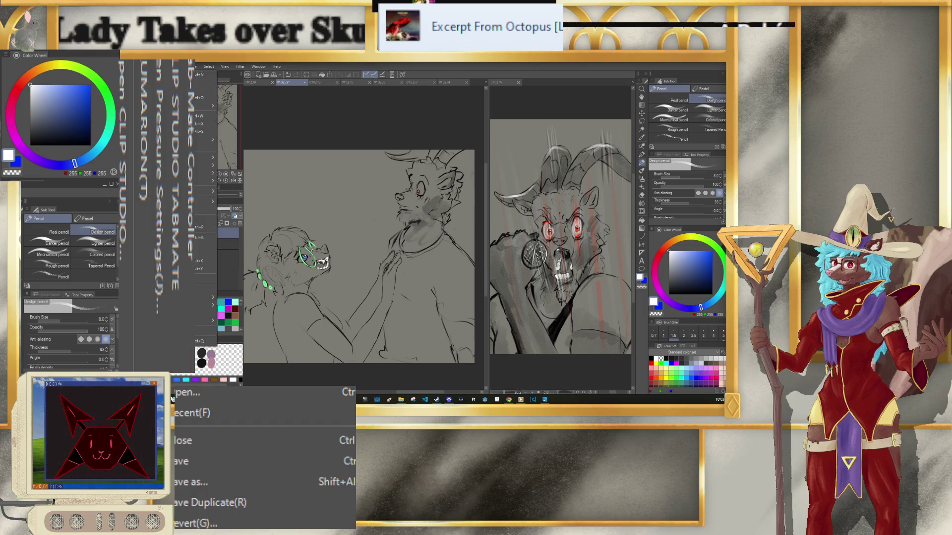
- Save the drawing and switch to the worried goat face sketch 010258
{"action": "left_click", "coordinate": [143, 122]}
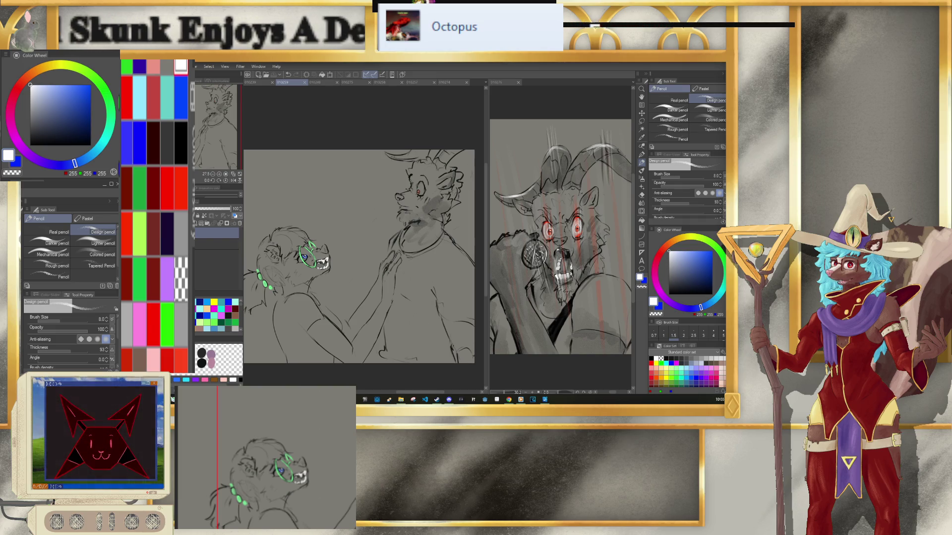
{"action": "left_click", "coordinate": [394, 83]}
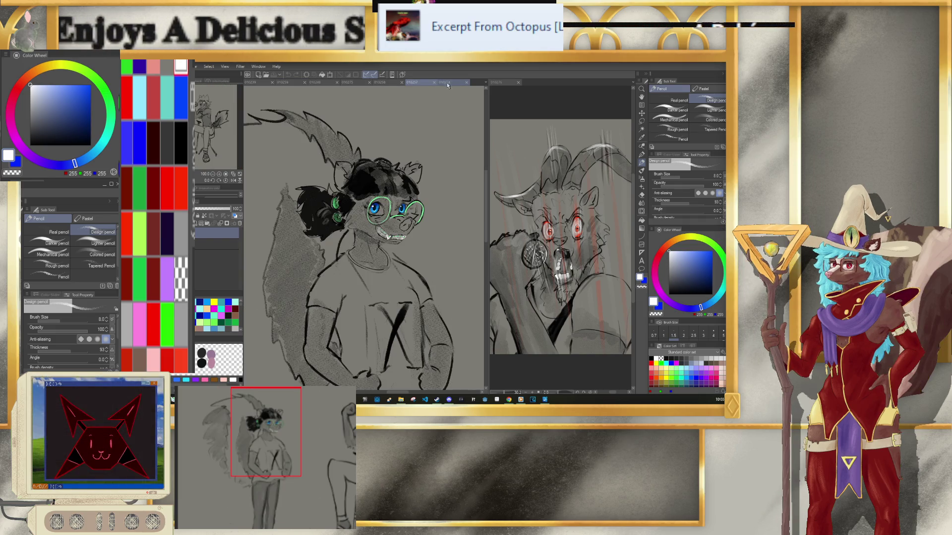
{"action": "left_click", "coordinate": [394, 85]}
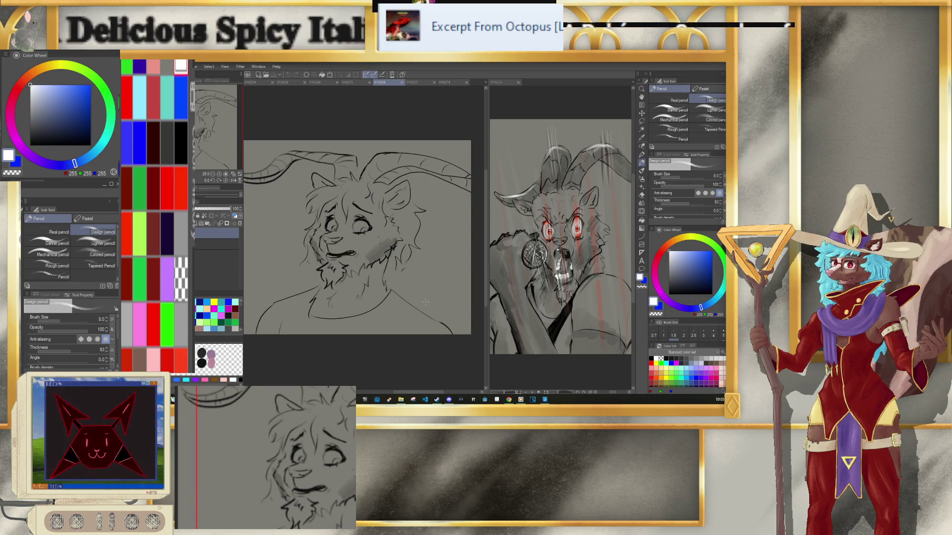
{"action": "scroll", "coordinate": [386, 231], "scroll_direction": "up", "scroll_amount": 2}
{"action": "scroll", "coordinate": [385, 232], "scroll_direction": "up", "scroll_amount": 1}
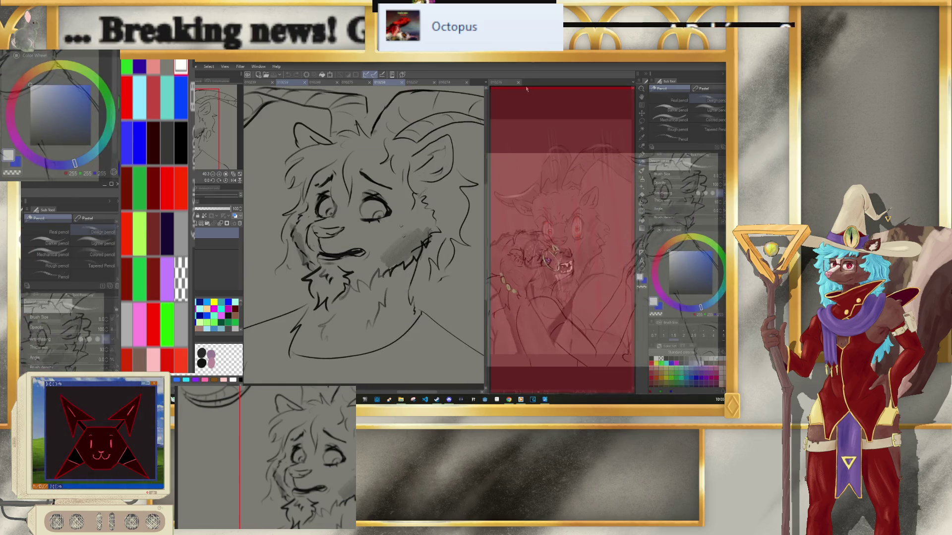
- Dock the 010259 sketch beside it for reference, zoom in, and add a pencil stroke to the face
{"action": "left_click_drag", "start_coordinate": [282, 85], "coordinate": [563, 261]}
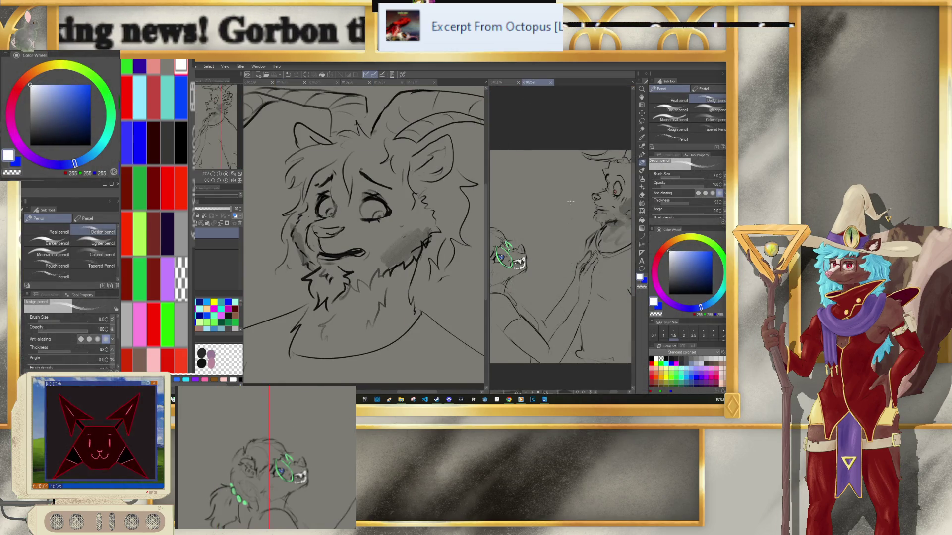
{"action": "scroll", "coordinate": [542, 209], "scroll_direction": "up", "scroll_amount": 2}
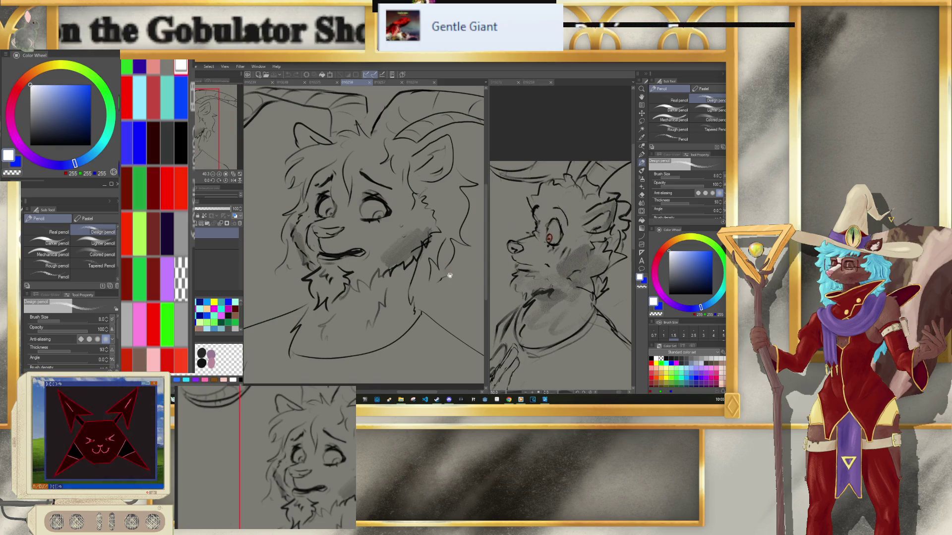
{"action": "scroll", "coordinate": [434, 300], "scroll_direction": "up", "scroll_amount": 2}
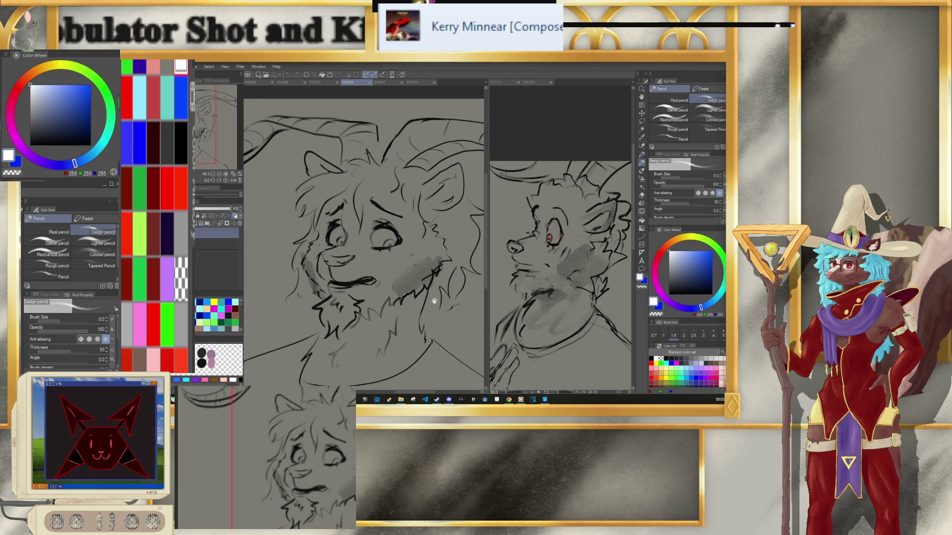
{"action": "scroll", "coordinate": [435, 303], "scroll_direction": "up", "scroll_amount": 2}
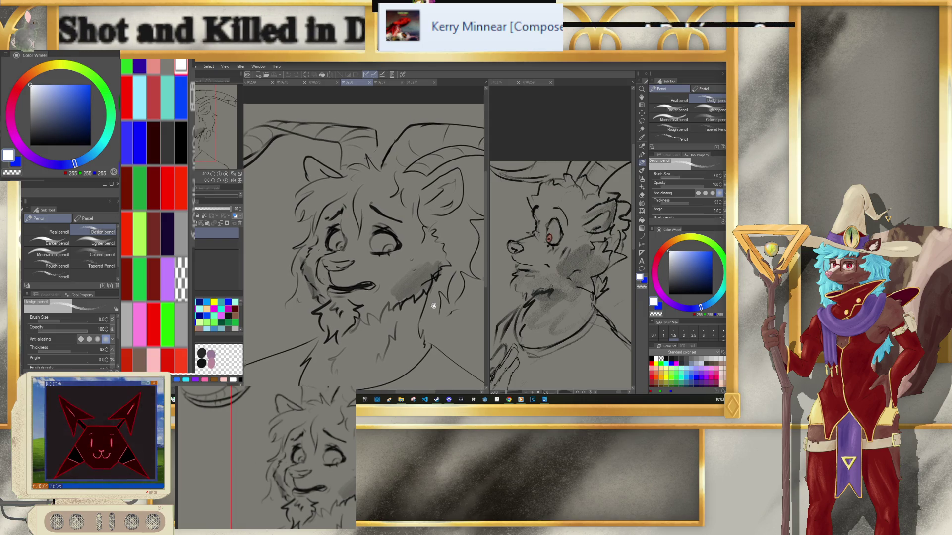
{"action": "scroll", "coordinate": [431, 282], "scroll_direction": "down", "scroll_amount": 1}
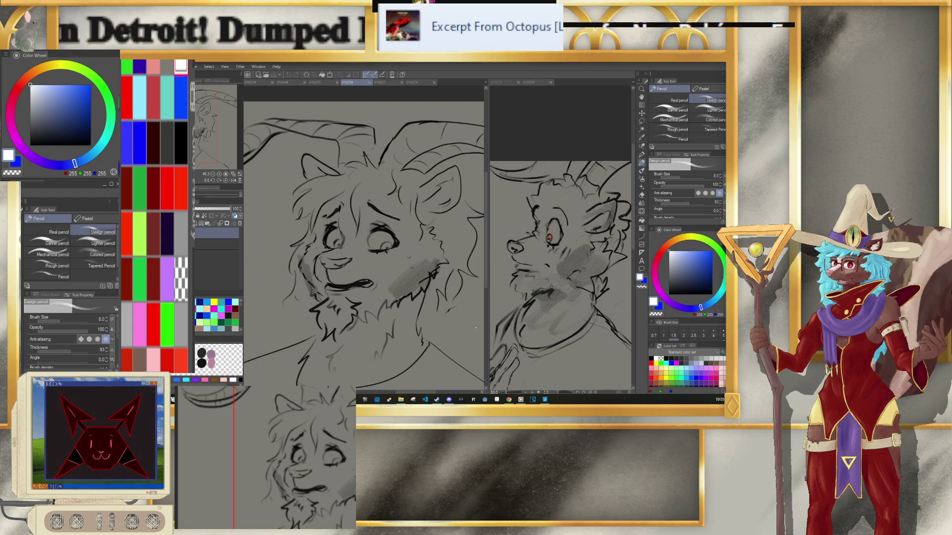
{"action": "left_click_drag", "start_coordinate": [449, 246], "coordinate": [463, 257]}
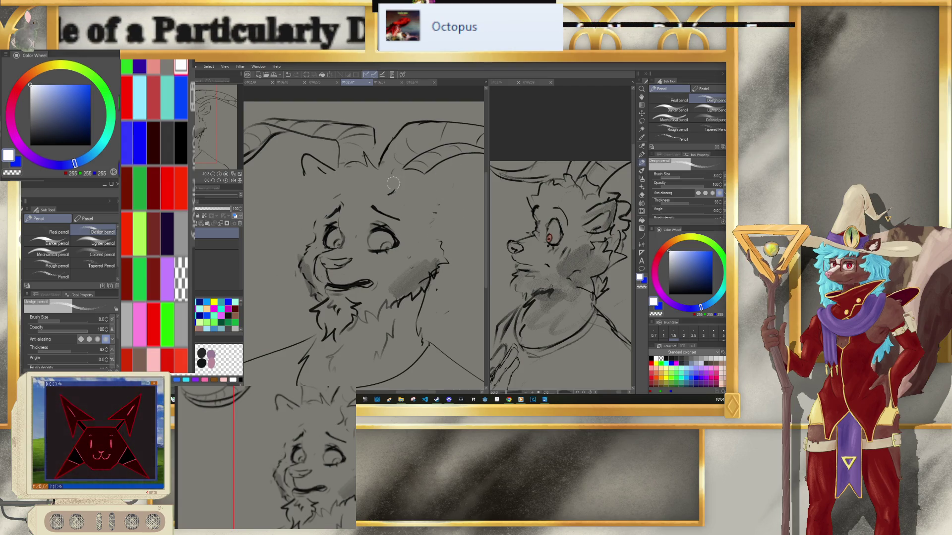
- Undo the stray ear strokes and redraw fur and ear lines across the head top at size 6
{"action": "key", "text": "ctrl+z"}
{"action": "key", "text": "ctrl+z"}
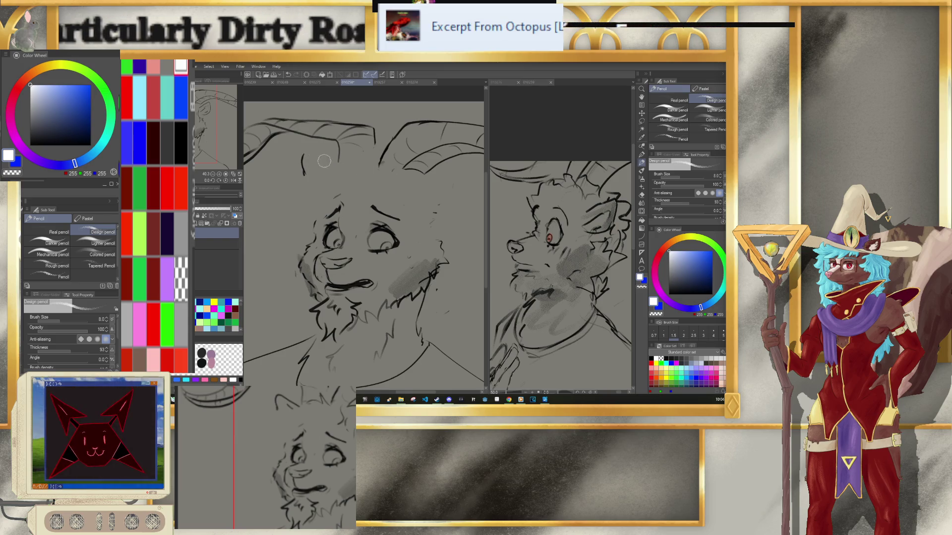
{"action": "key", "text": "bracketleft"}
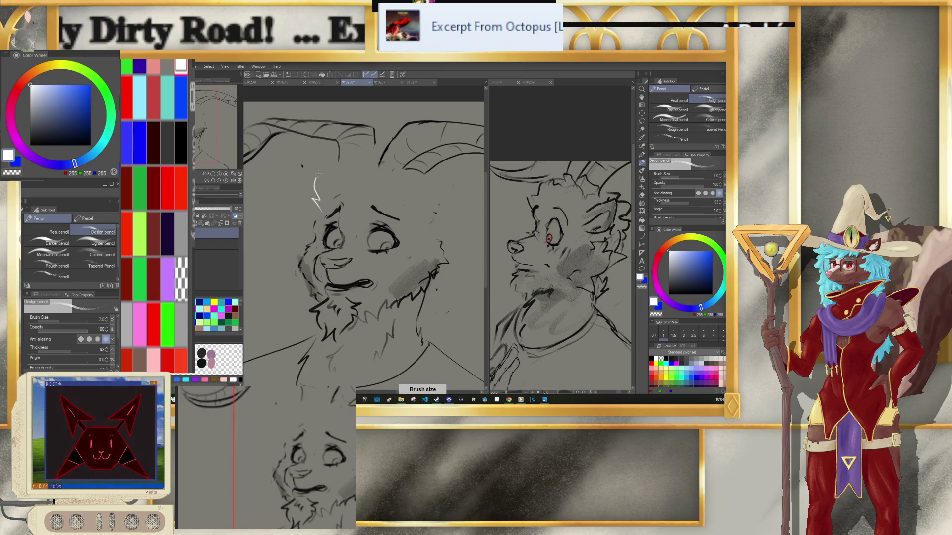
{"action": "key", "text": "ctrl+z"}
{"action": "key", "text": "bracketleft"}
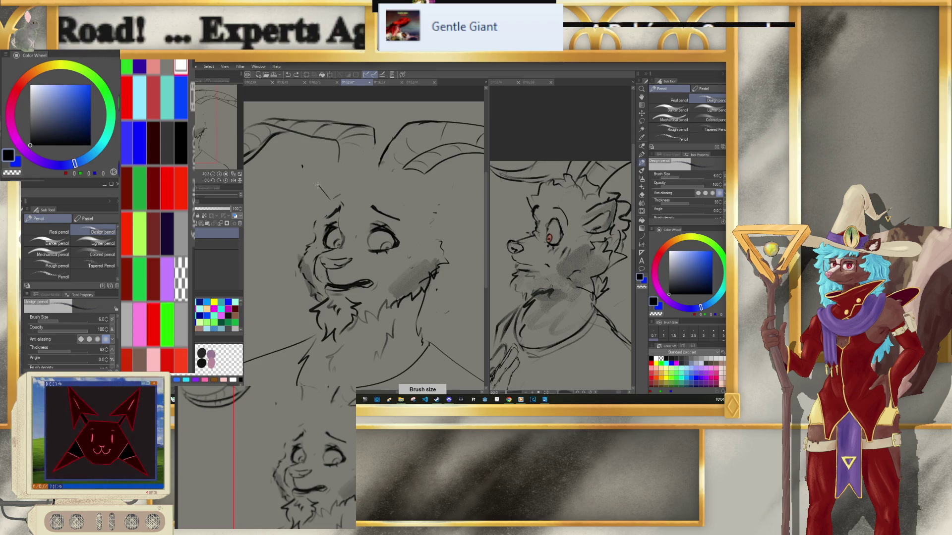
{"action": "left_click_drag", "start_coordinate": [322, 198], "coordinate": [385, 169]}
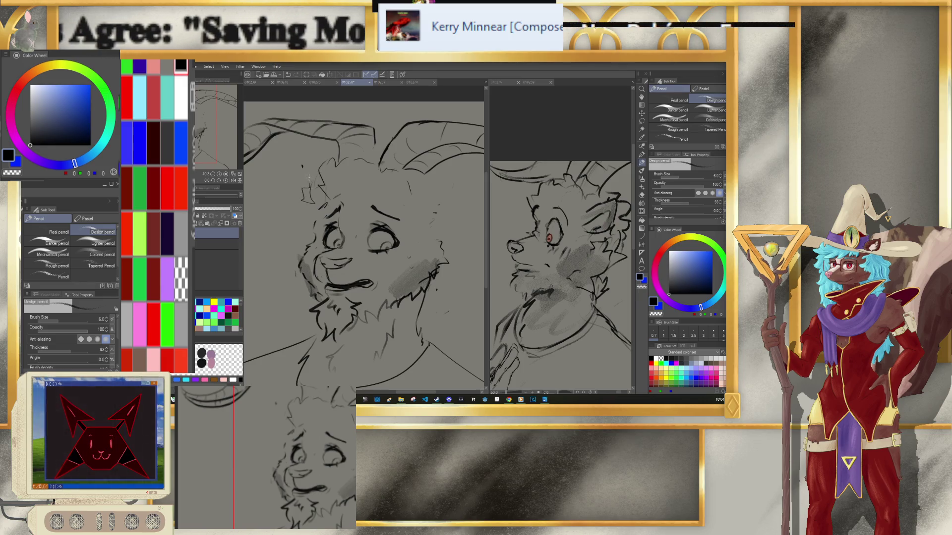
{"action": "key", "text": "bracketleft"}
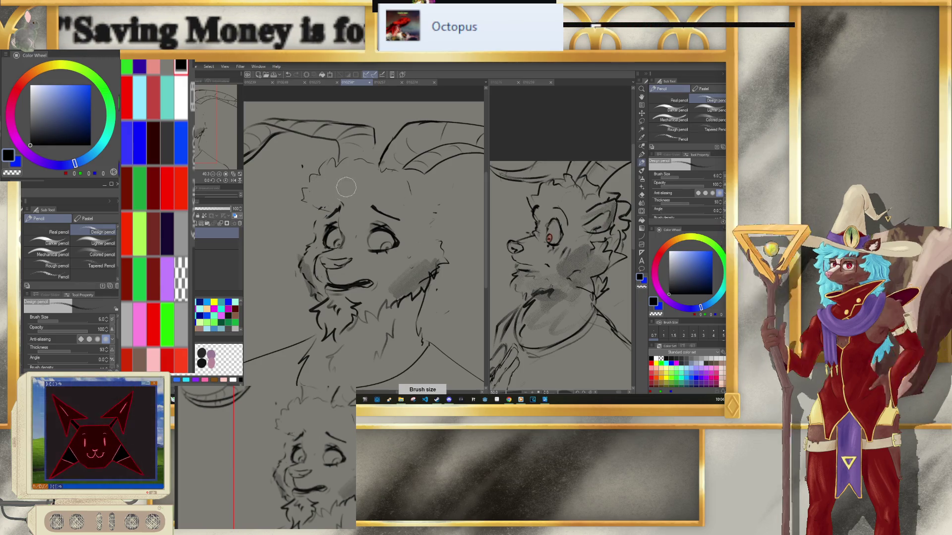
{"action": "key", "text": "bracketleft"}
{"action": "key", "text": "bracketleft"}
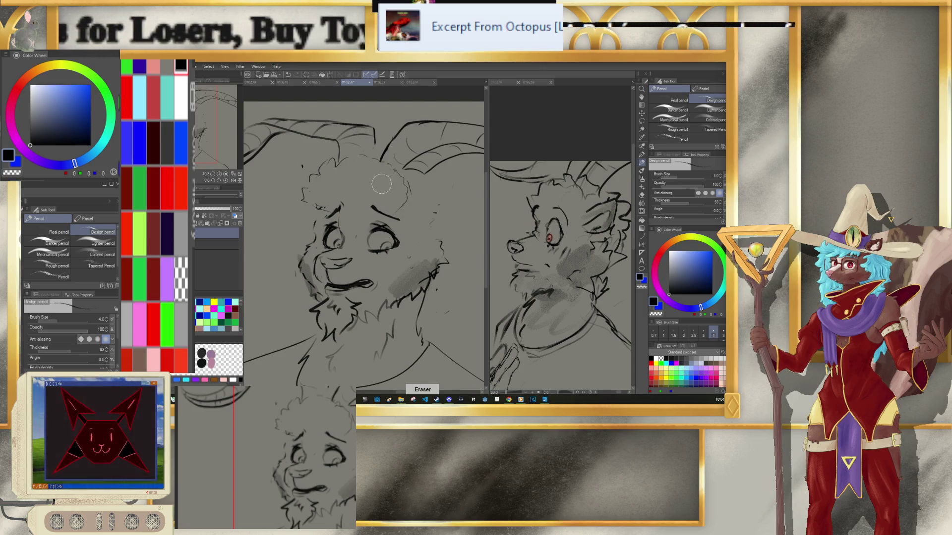
{"action": "key", "text": "bracketleft"}
- Erase stray sketch lines with a size-10 eraser, undoing one bad erase
{"action": "key", "text": "e"}
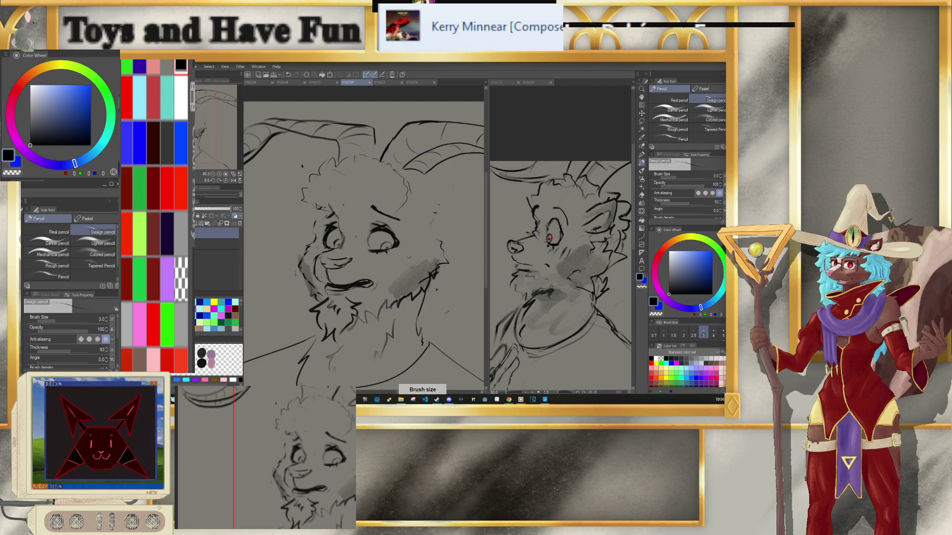
{"action": "key", "text": "bracketright"}
{"action": "key", "text": "bracketright"}
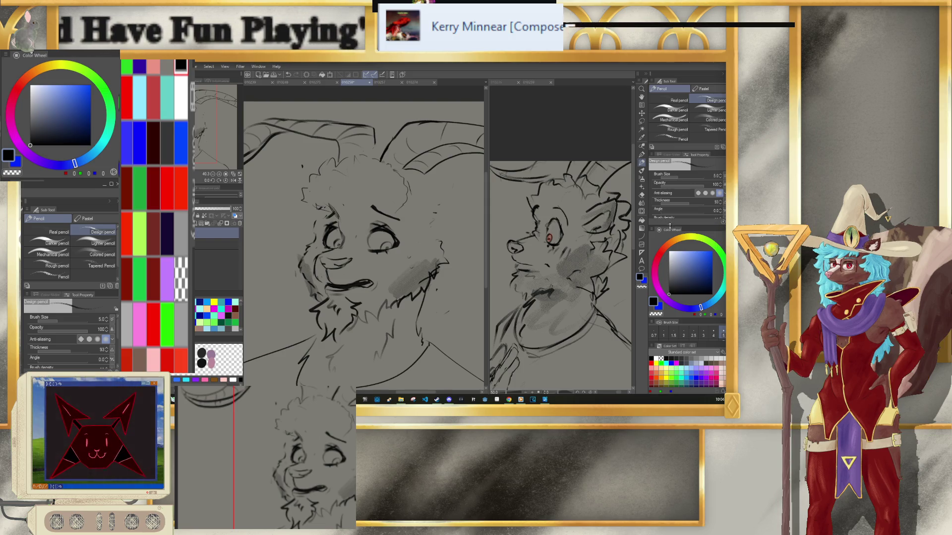
{"action": "key", "text": "bracketright"}
{"action": "key", "text": "bracketright"}
{"action": "key", "text": "bracketright"}
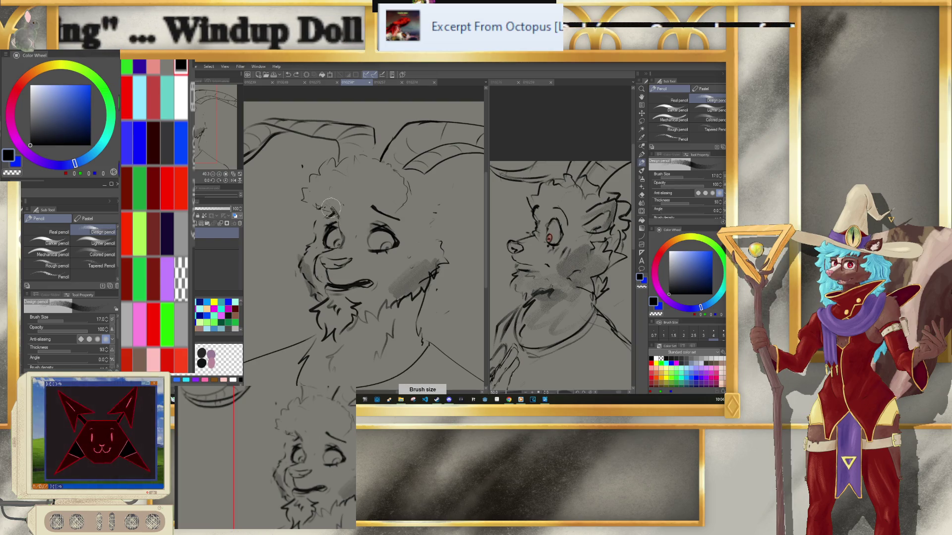
{"action": "key", "text": "p"}
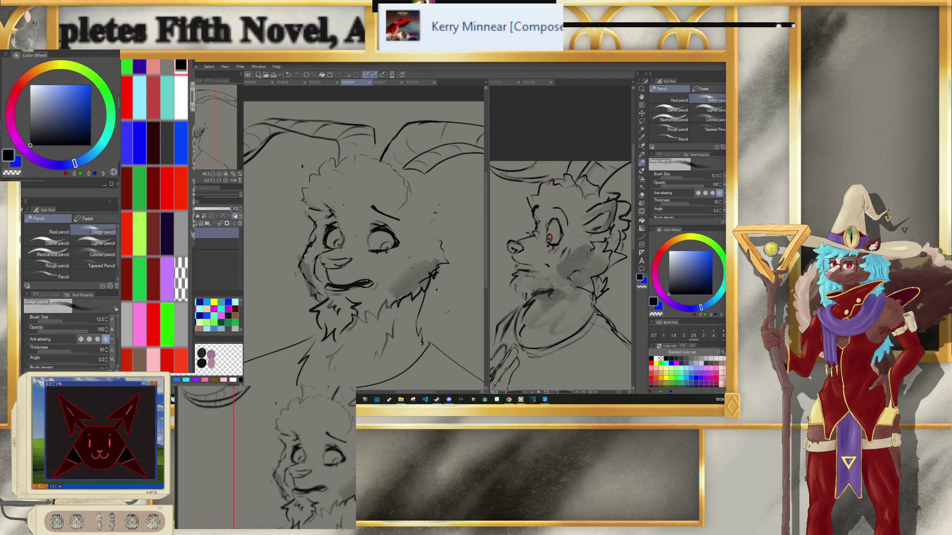
{"action": "key", "text": "e"}
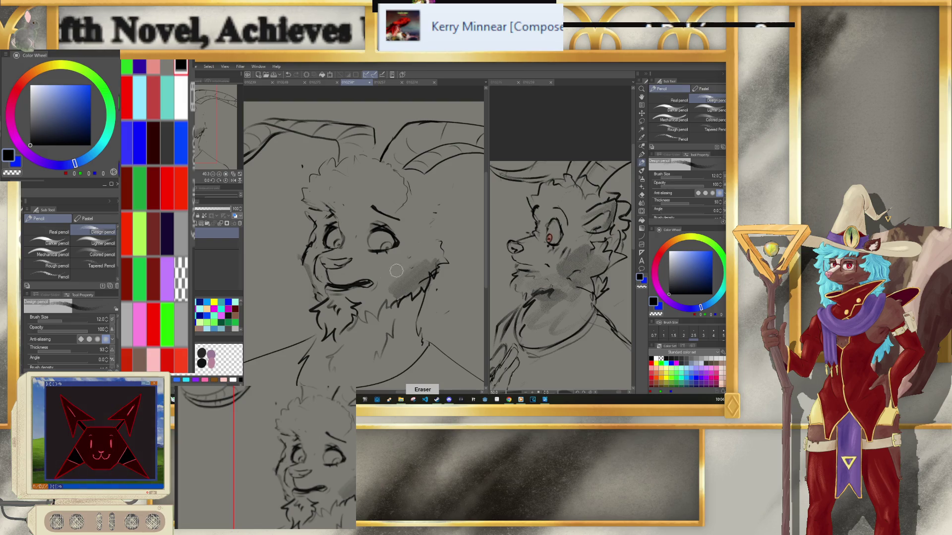
{"action": "key", "text": "p"}
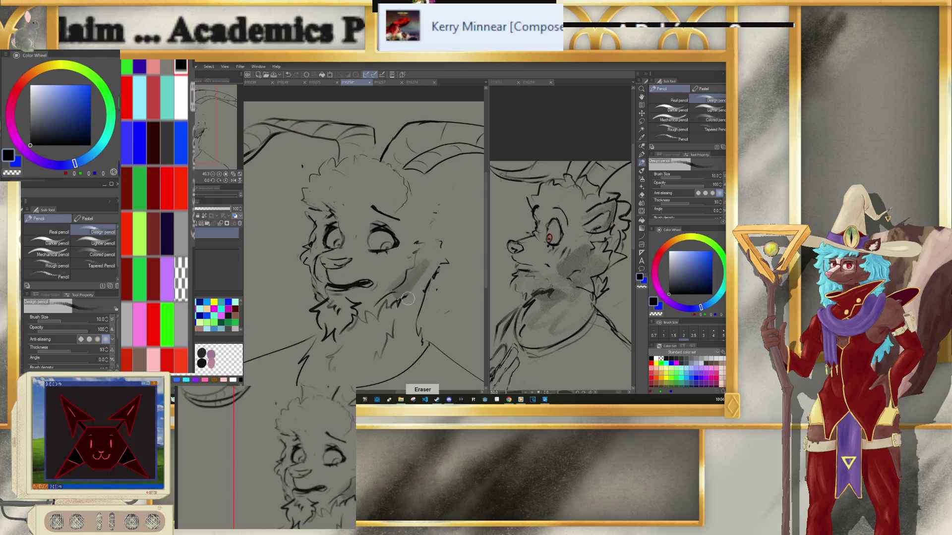
{"action": "key", "text": "p"}
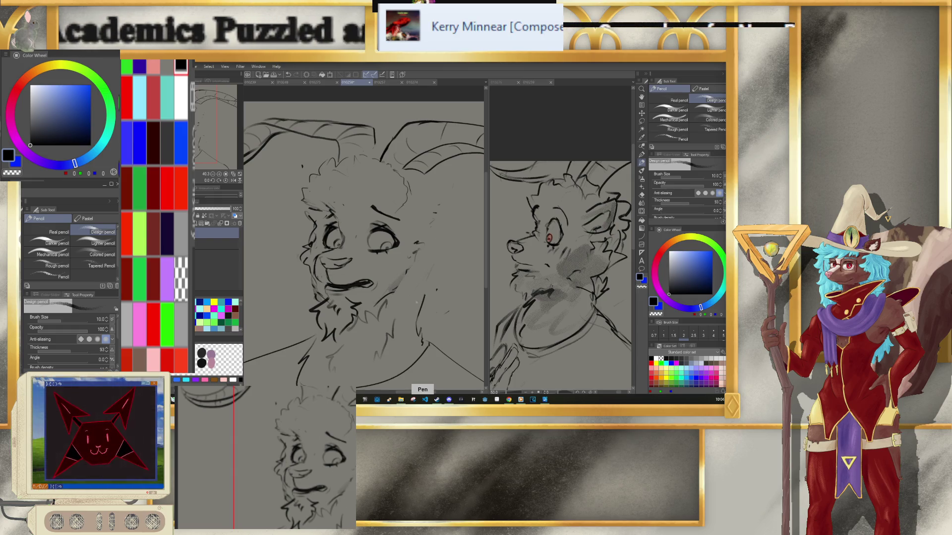
{"action": "key", "text": "ctrl+z"}
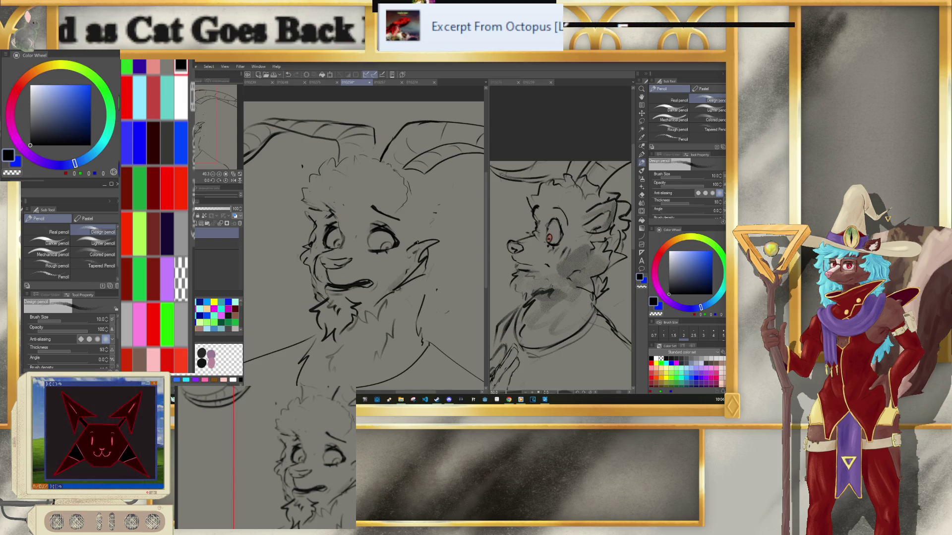
{"action": "key", "text": "p"}
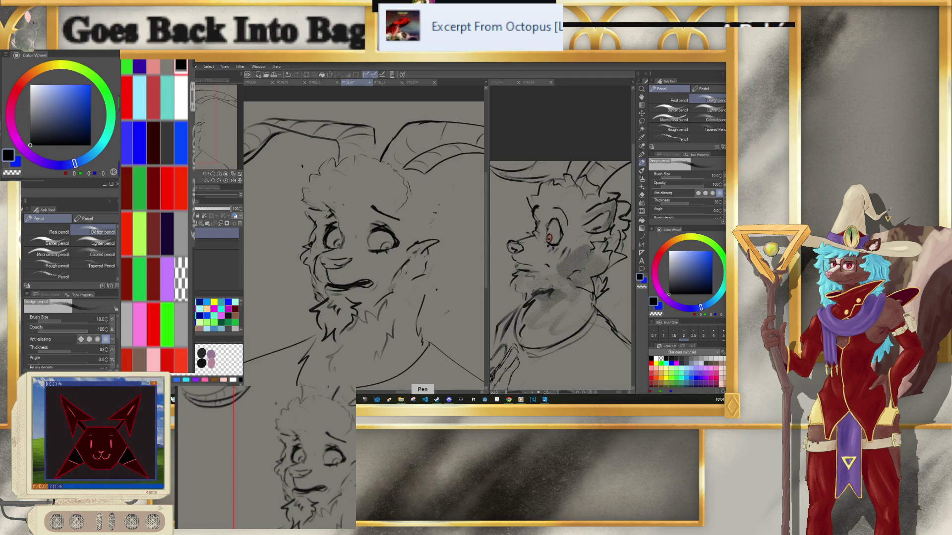
- Redraw the cheek edge, erase stray lines below it, and rework the grey cheek shading
{"action": "left_click_drag", "start_coordinate": [454, 281], "coordinate": [460, 242]}
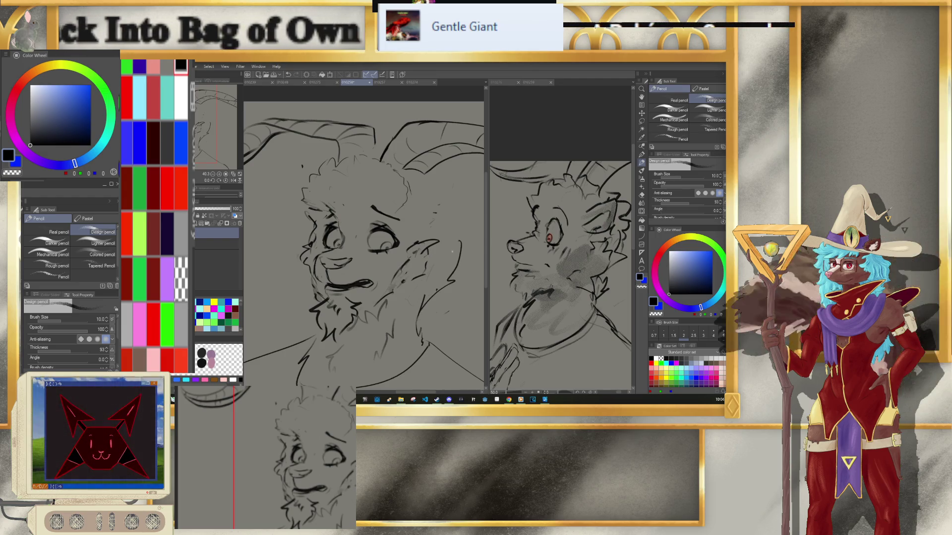
{"action": "key", "text": "ctrl+z"}
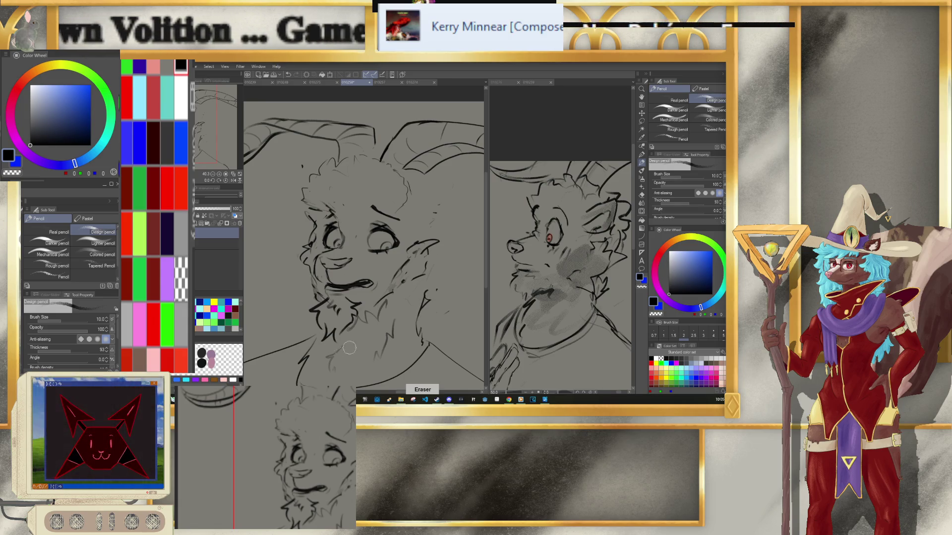
{"action": "left_click_drag", "start_coordinate": [349, 348], "coordinate": [389, 332]}
{"action": "key", "text": "e"}
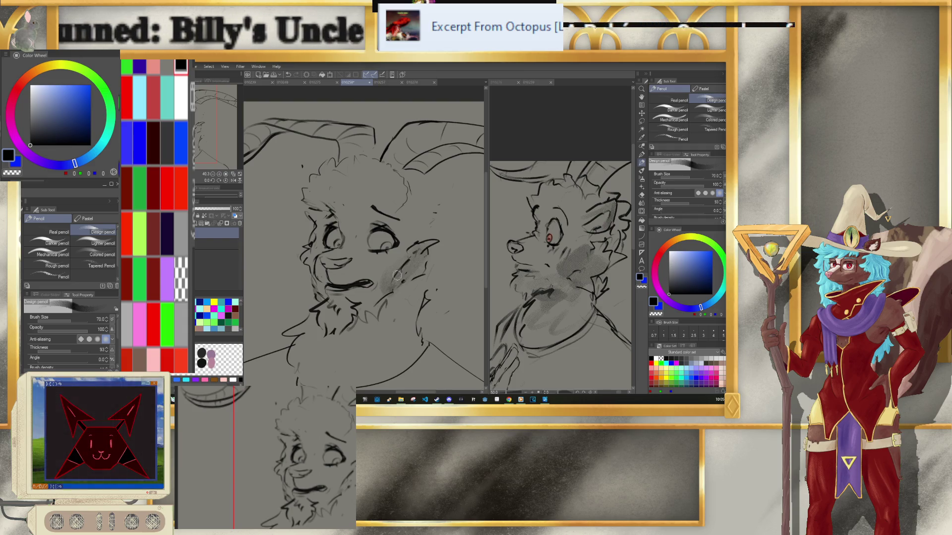
{"action": "left_click_drag", "start_coordinate": [398, 277], "coordinate": [379, 300]}
{"action": "key", "text": "bracketleft"}
{"action": "key", "text": "bracketleft"}
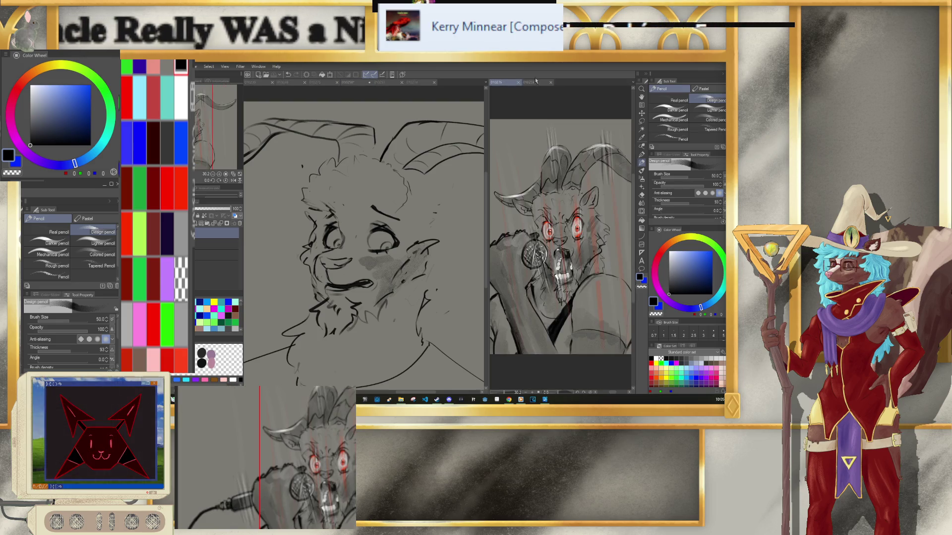
- Show the red-eyed goat drawing in the right pane and redraw the right eyebrow arc
{"action": "left_click", "coordinate": [503, 83]}
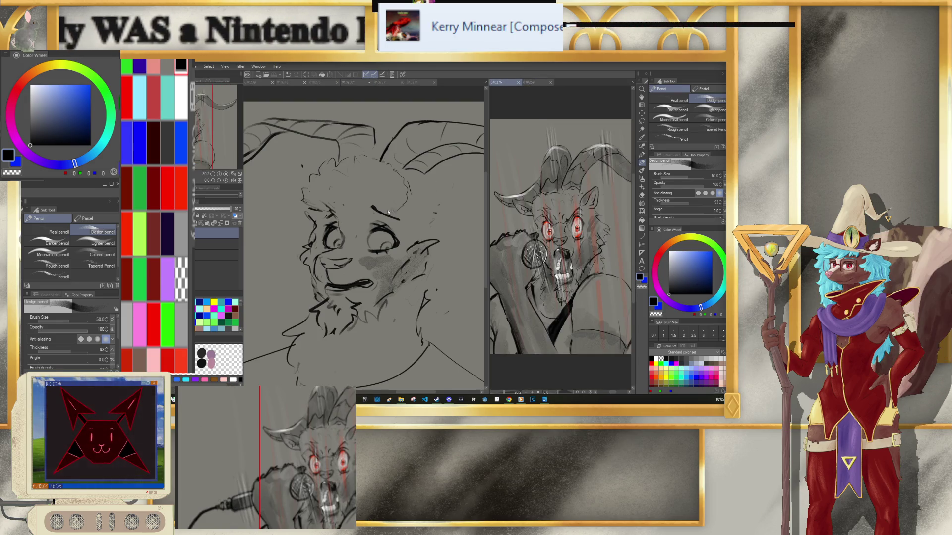
{"action": "key", "text": "bracketright"}
{"action": "key", "text": "bracketright"}
{"action": "left_click", "coordinate": [336, 212]}
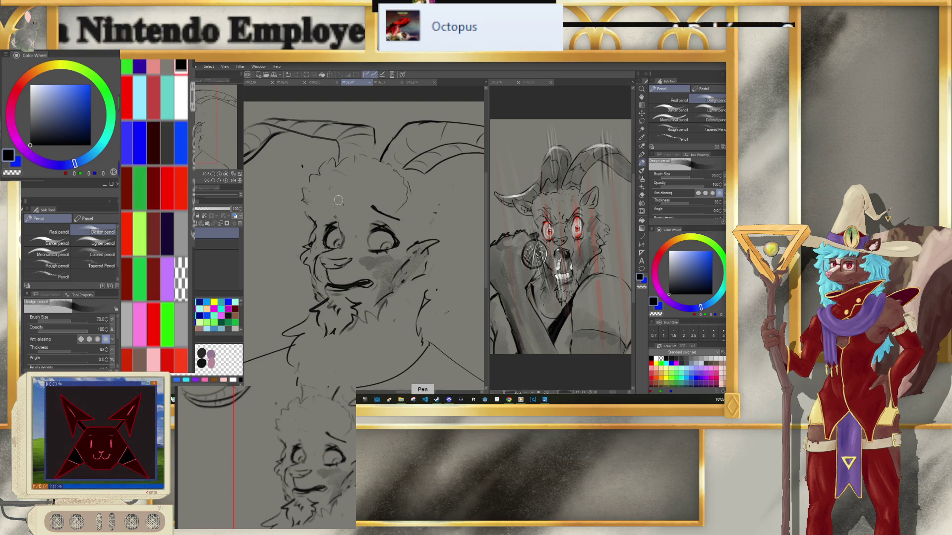
{"action": "key", "text": "bracketleft"}
{"action": "key", "text": "bracketleft"}
{"action": "key", "text": "bracketleft"}
{"action": "key", "text": "ctrl+z"}
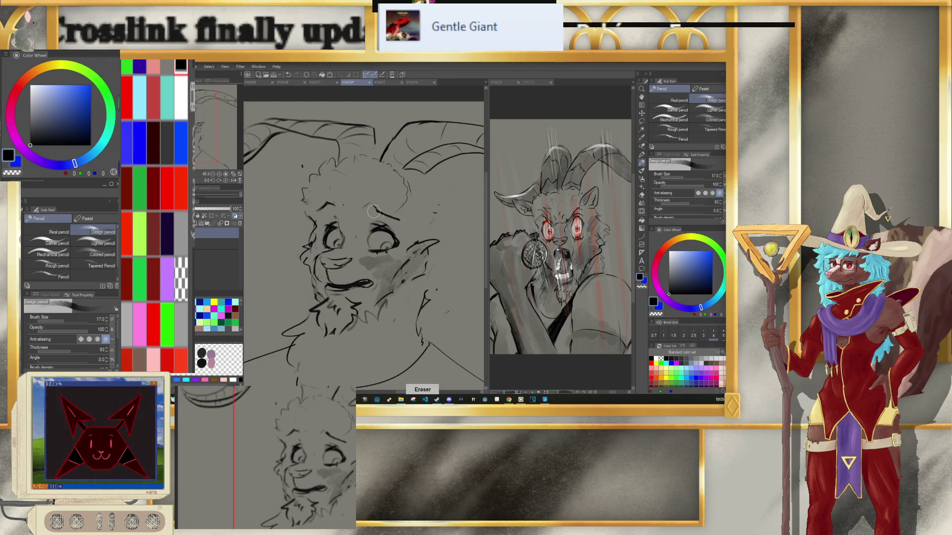
{"action": "left_click_drag", "start_coordinate": [368, 208], "coordinate": [392, 210]}
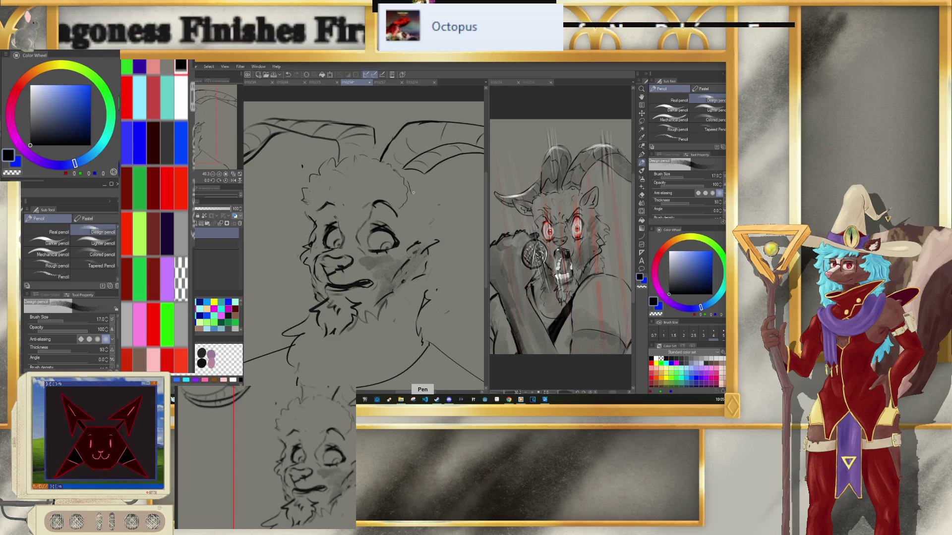
- Add a line along the right horn and draw the left ear below the horn
{"action": "mouse_move", "coordinate": [412, 180]}
{"action": "left_mouse_down"}
{"action": "mouse_move", "coordinate": [460, 171]}
{"action": "mouse_move", "coordinate": [415, 200]}
{"action": "left_mouse_up"}
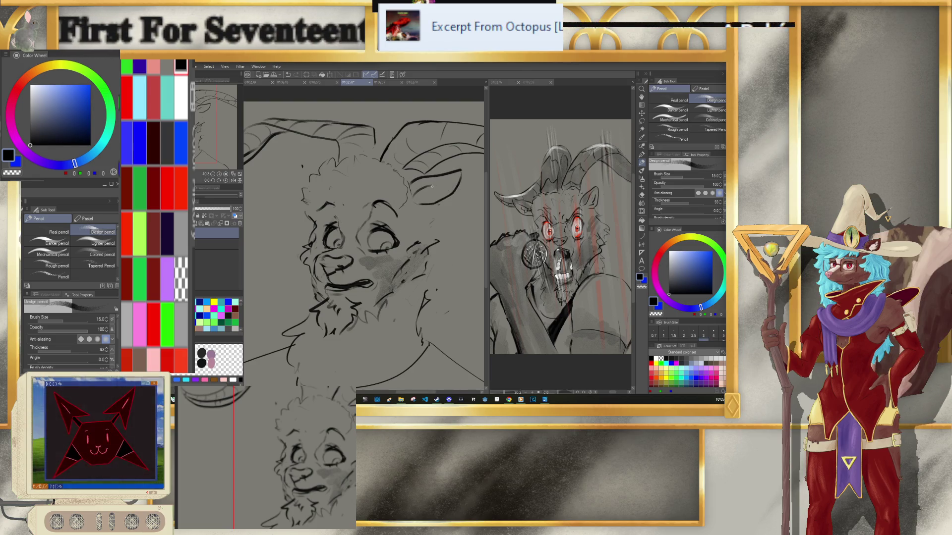
{"action": "key", "text": "bracketleft"}
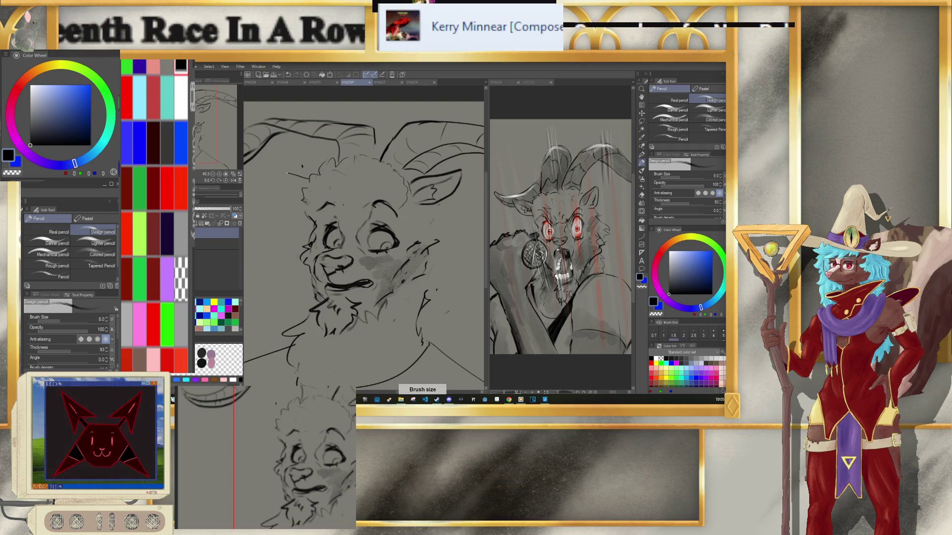
{"action": "key", "text": "bracketright"}
{"action": "key", "text": "bracketright"}
{"action": "left_click_drag", "start_coordinate": [284, 174], "coordinate": [299, 191]}
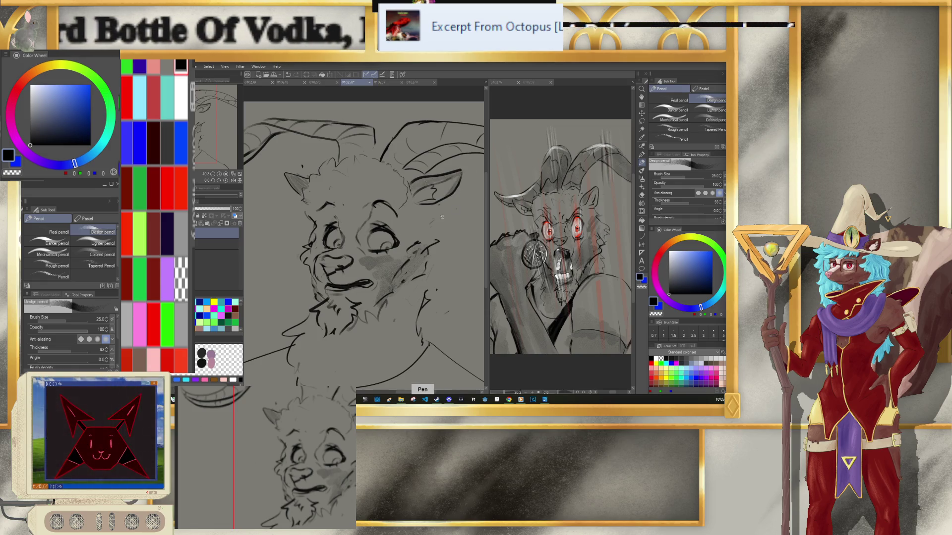
- Add small fur tufts on the chest with brush sizes between 8 and 20
{"action": "key", "text": "bracketleft"}
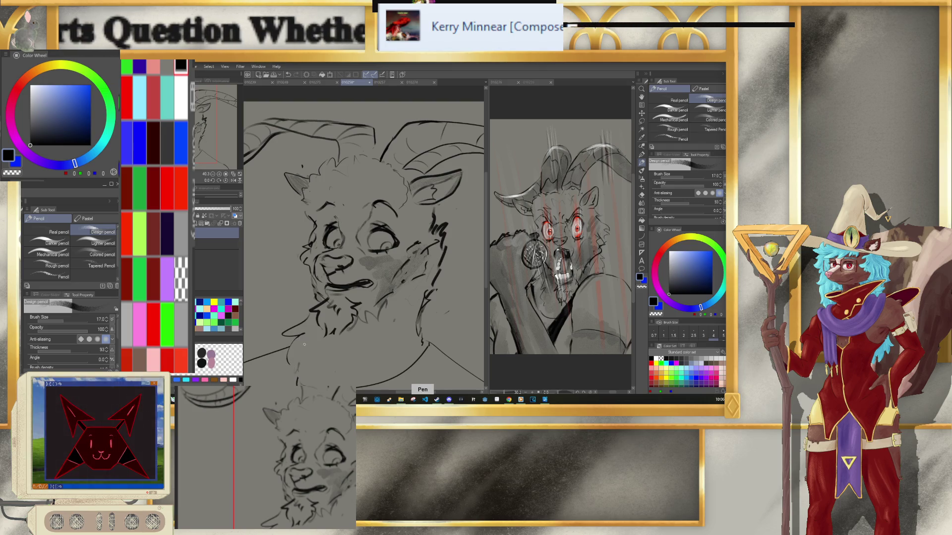
{"action": "left_click_drag", "start_coordinate": [385, 339], "coordinate": [393, 350]}
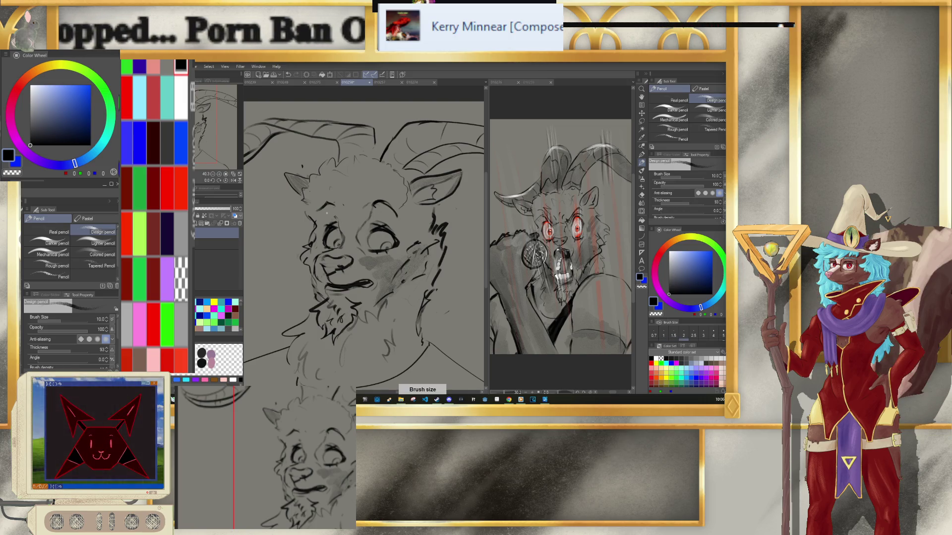
{"action": "key", "text": "bracketleft"}
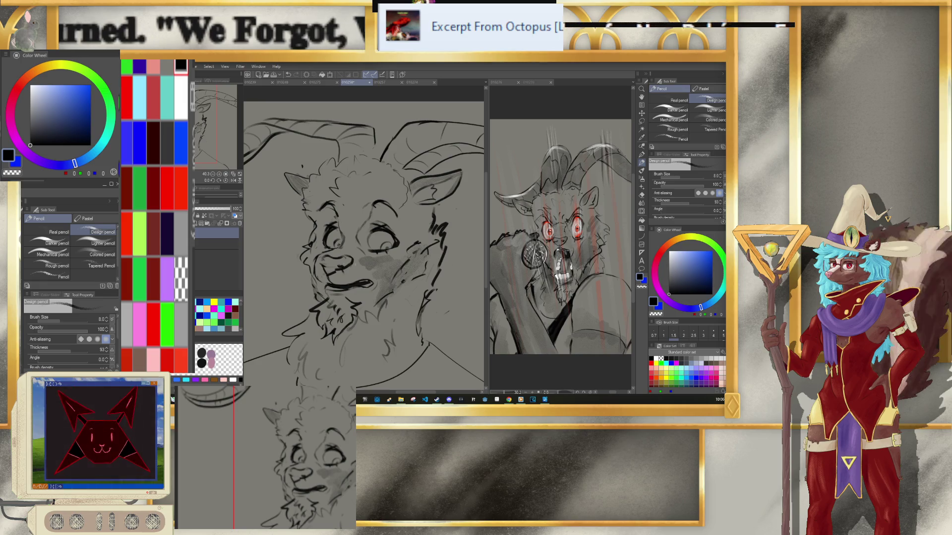
{"action": "key", "text": "bracketright"}
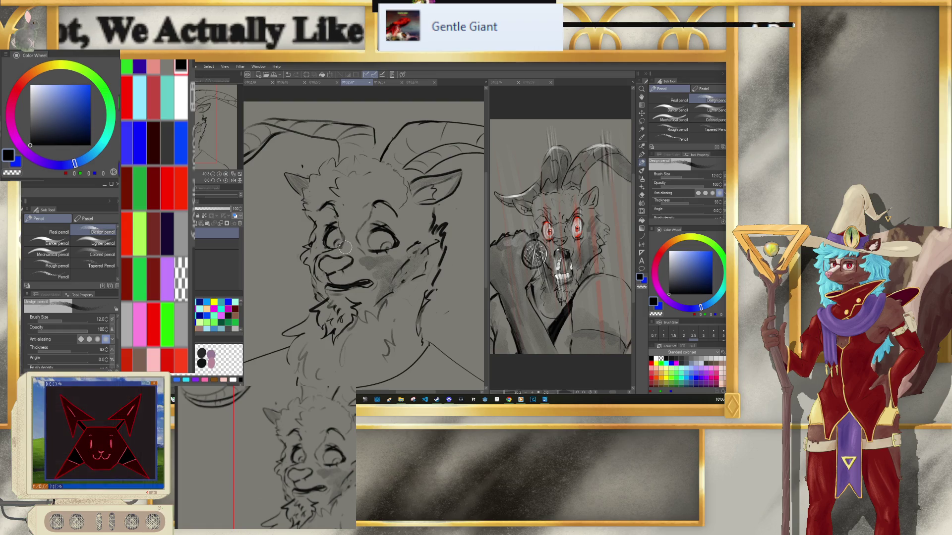
{"action": "key", "text": "bracketleft"}
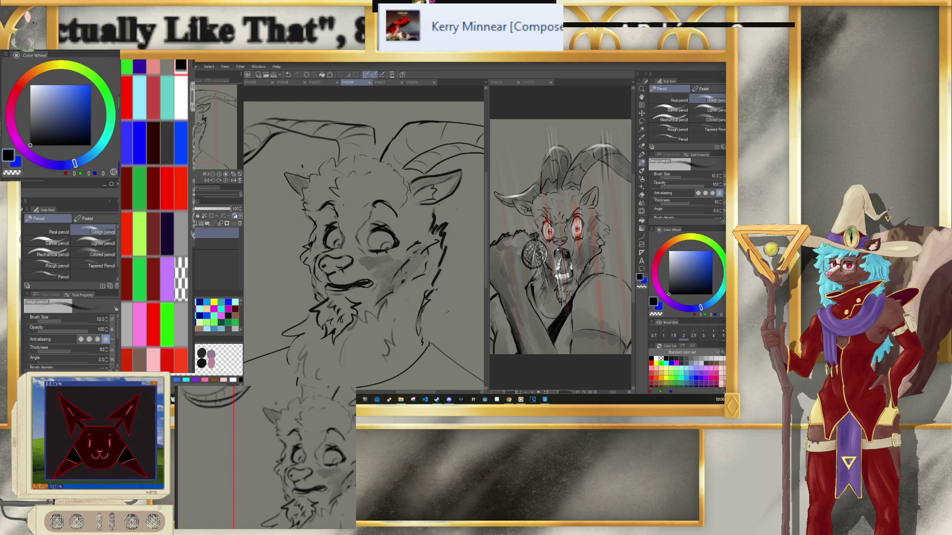
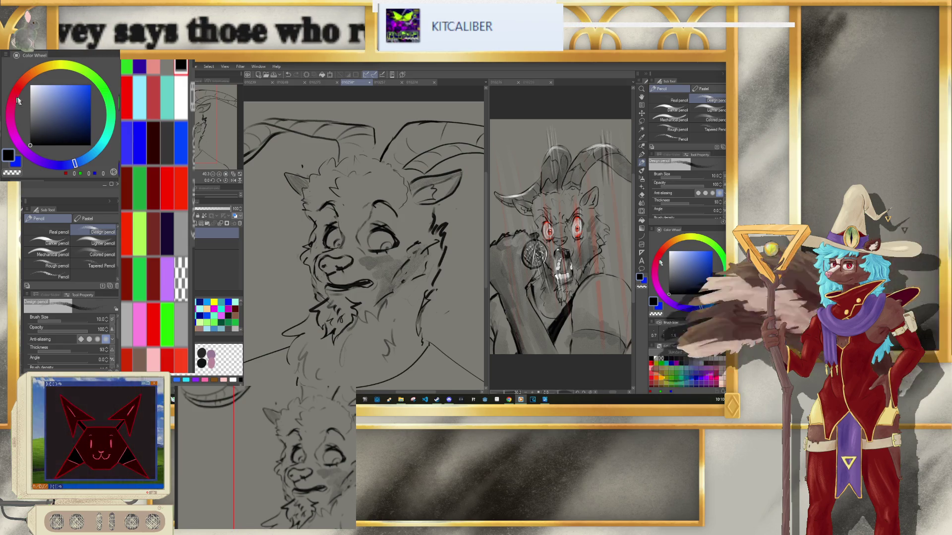
- Paint both of the goat's eyes red with an enlarged brush
{"action": "key", "text": "bracketright"}
{"action": "key", "text": "bracketright"}
{"action": "key", "text": "bracketright"}
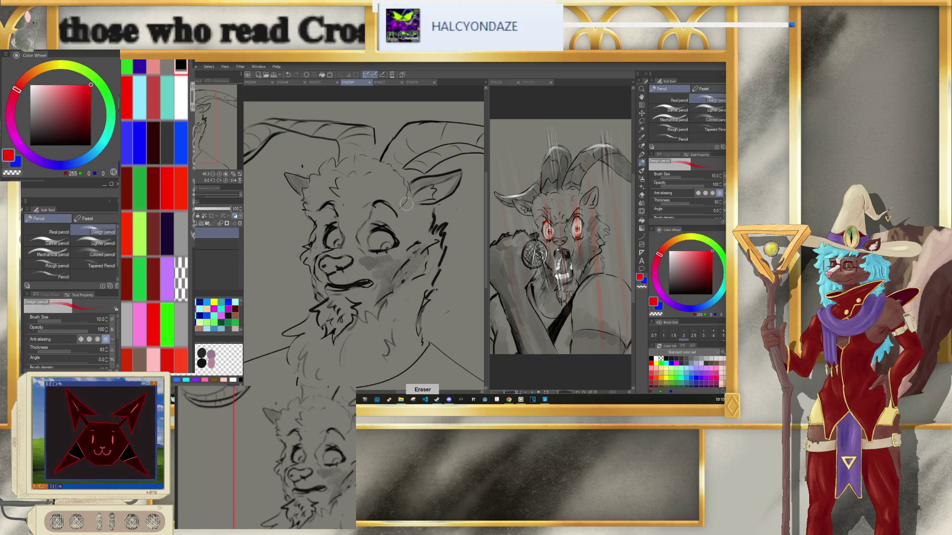
{"action": "left_click", "coordinate": [387, 246]}
{"action": "left_click_drag", "start_coordinate": [388, 246], "coordinate": [388, 244]}
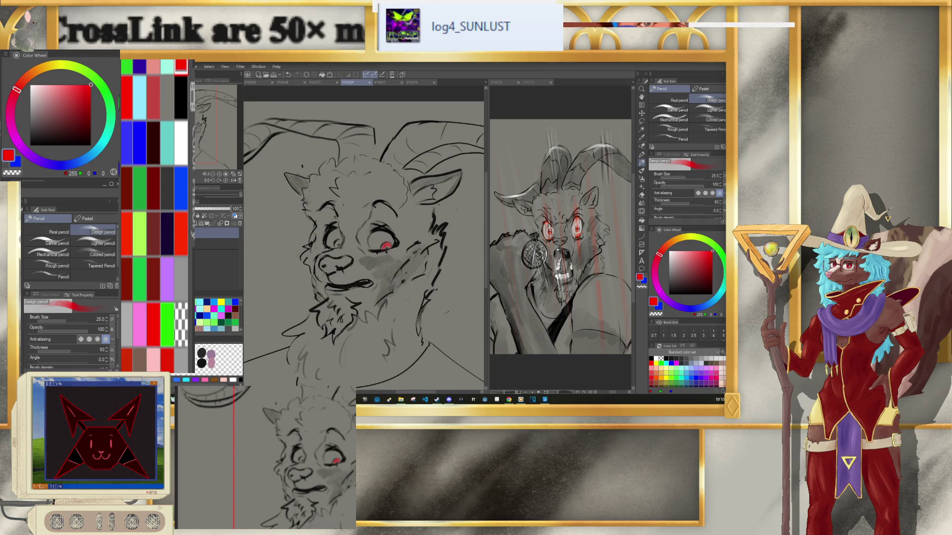
{"action": "left_click", "coordinate": [337, 243]}
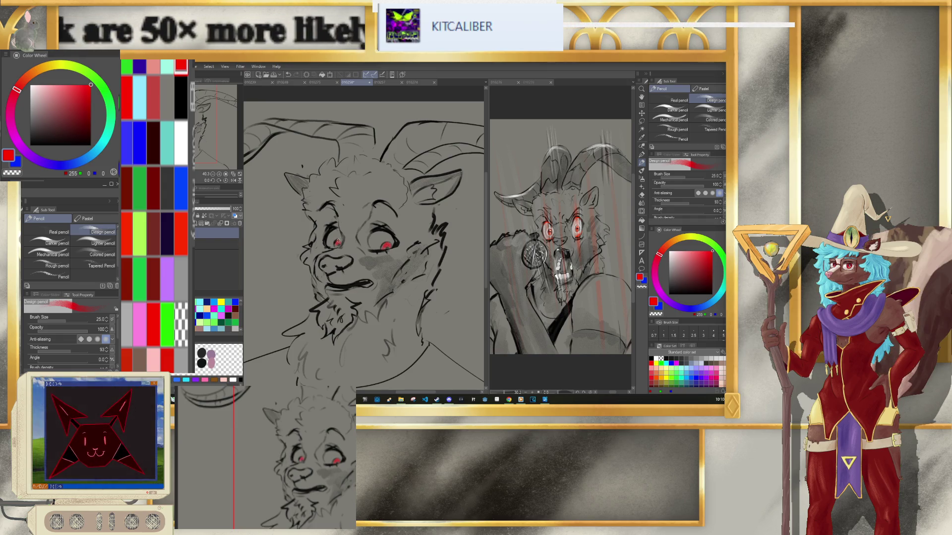
- Darken the shading on the goat's nose
{"action": "scroll", "coordinate": [369, 208], "scroll_direction": "down", "scroll_amount": 1}
{"action": "scroll", "coordinate": [370, 208], "scroll_direction": "down", "scroll_amount": 1}
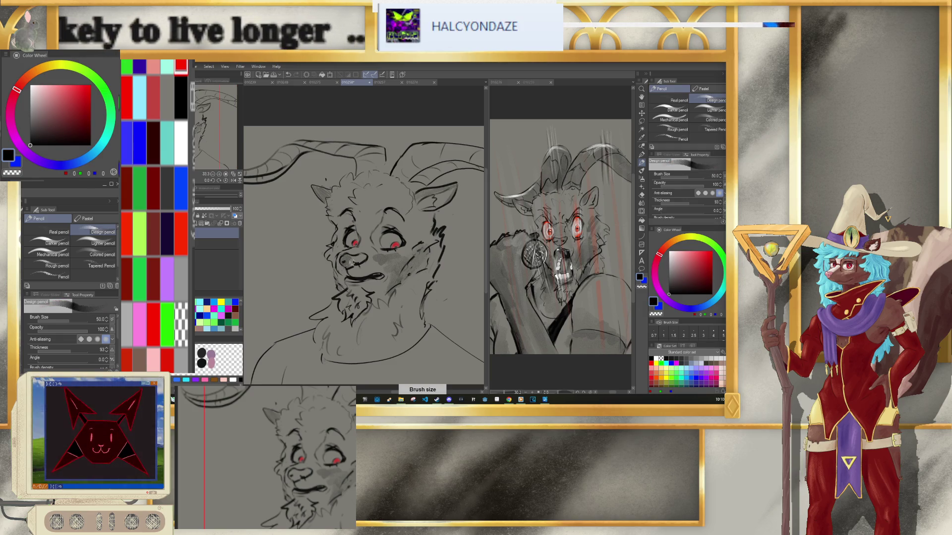
{"action": "left_click_drag", "start_coordinate": [344, 257], "coordinate": [349, 261]}
{"action": "key", "text": "bracketleft"}
{"action": "key", "text": "bracketleft"}
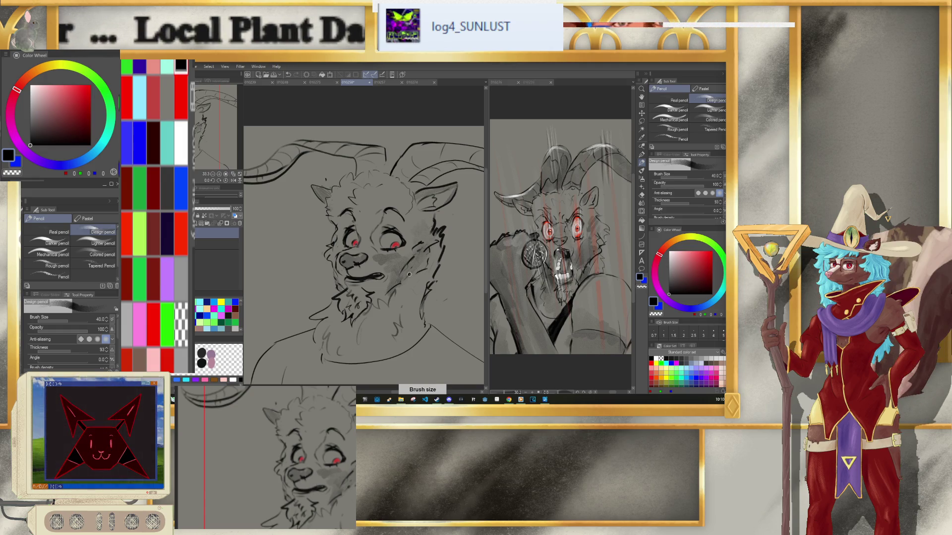
{"action": "key", "text": "bracketright"}
{"action": "key", "text": "bracketright"}
{"action": "key", "text": "bracketright"}
{"action": "key", "text": "bracketleft"}
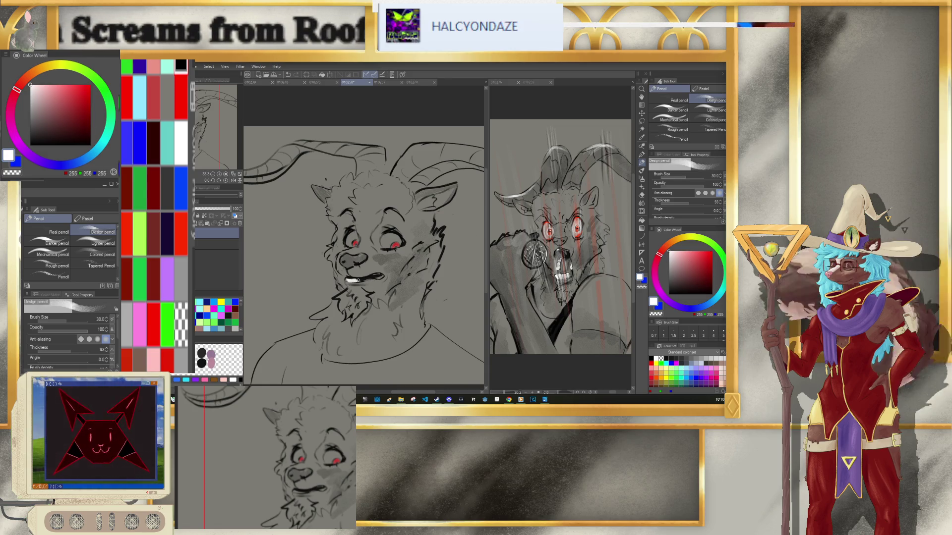
- Paint white teeth across the goat's open mouth, undoing a stray stroke
{"action": "key", "text": "bracketleft"}
{"action": "left_click_drag", "start_coordinate": [347, 280], "coordinate": [362, 281]}
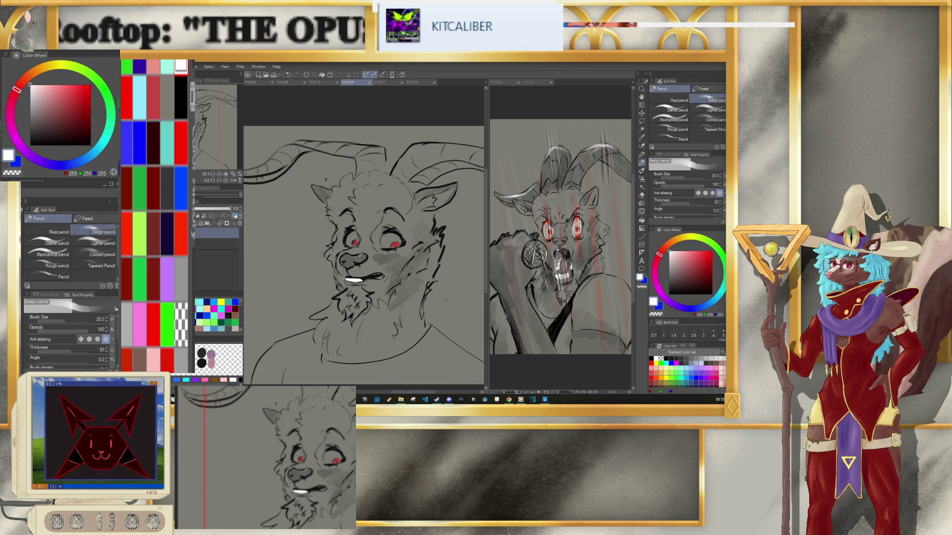
{"action": "left_click_drag", "start_coordinate": [371, 276], "coordinate": [382, 275]}
{"action": "key", "text": "bracketleft"}
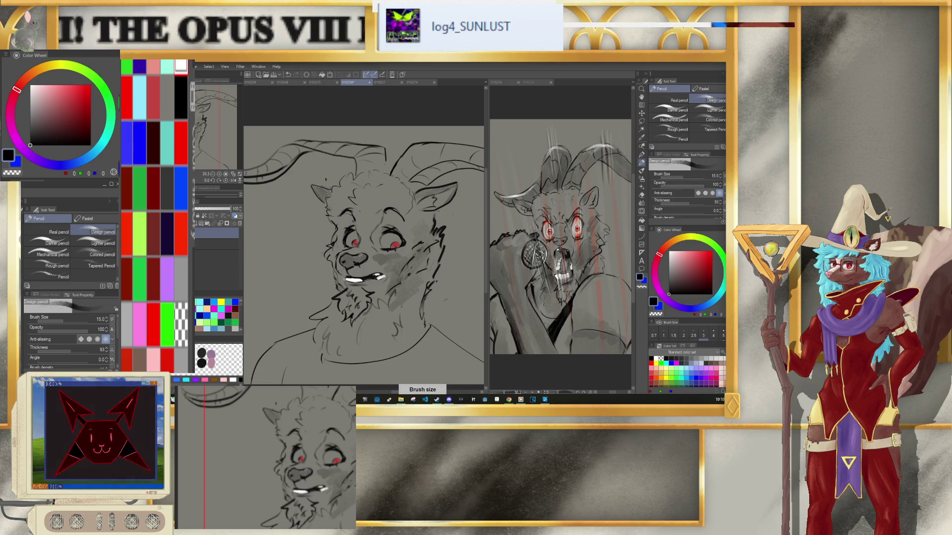
{"action": "key", "text": "bracketleft"}
{"action": "key", "text": "bracketleft"}
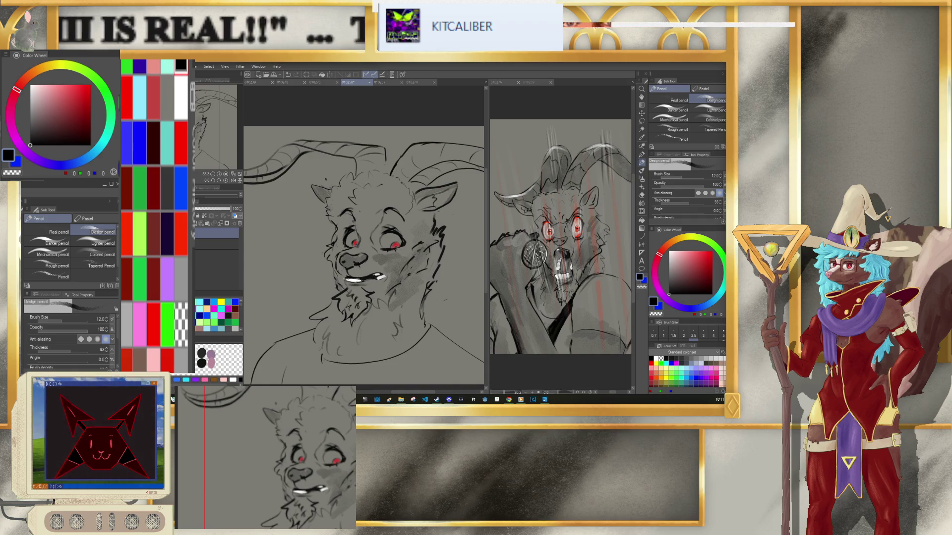
{"action": "key", "text": "ctrl+z"}
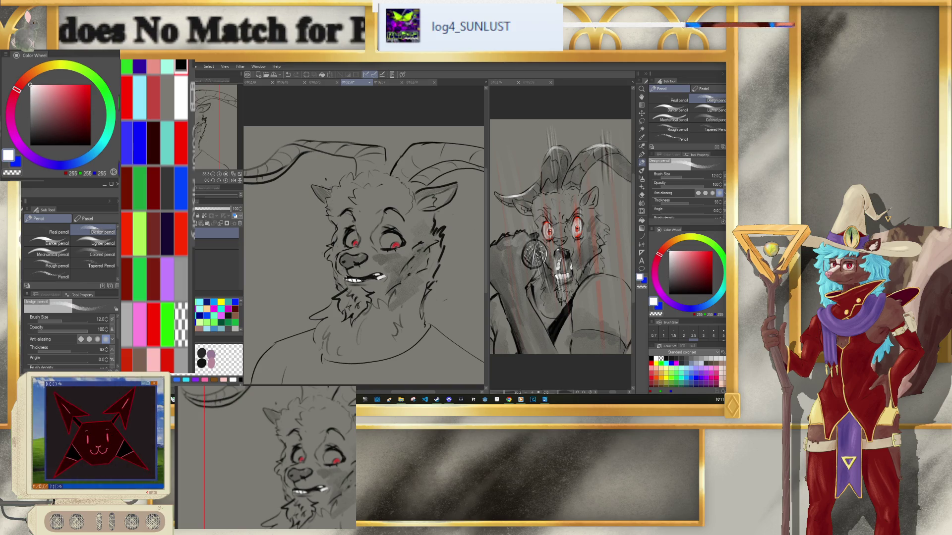
{"action": "key", "text": "x"}
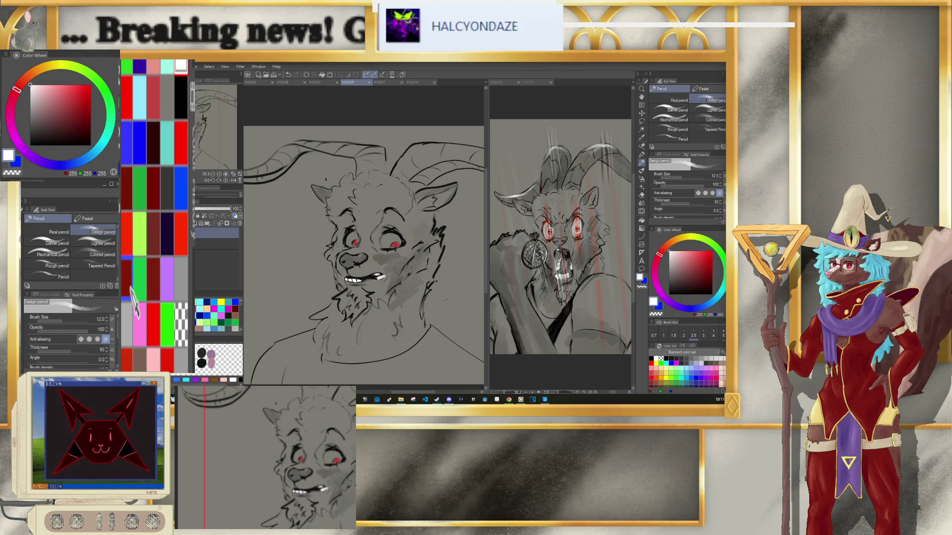
- Show the muted skin-tone swatches, raise the brush size to 70, and set the colour to black
{"action": "scroll", "coordinate": [133, 297], "scroll_direction": "down", "scroll_amount": 3}
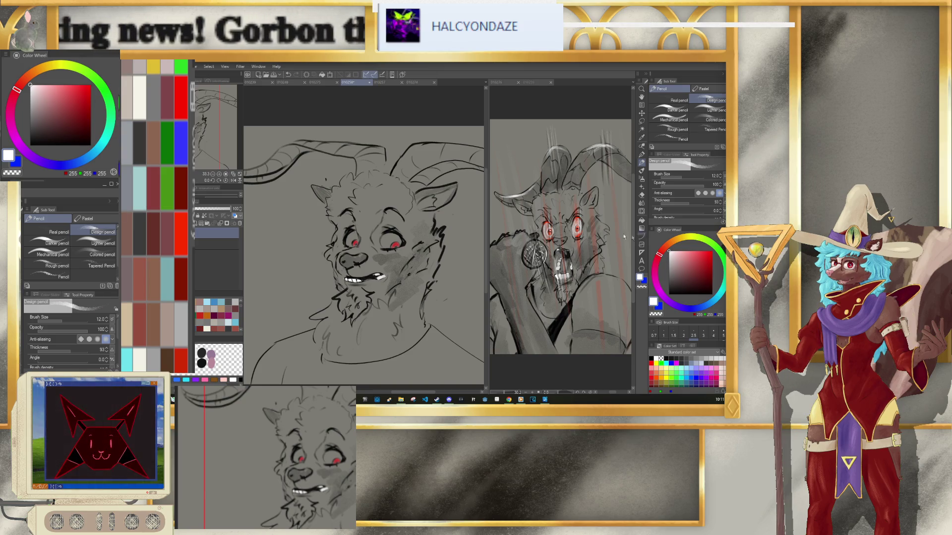
{"action": "key", "text": "bracketright"}
{"action": "key", "text": "bracketright"}
{"action": "key", "text": "bracketright"}
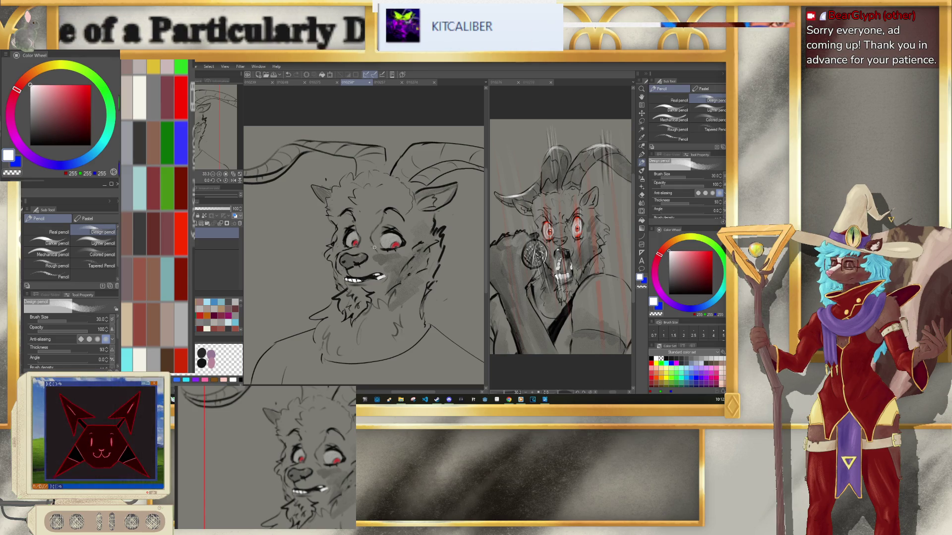
{"action": "left_click_drag", "start_coordinate": [43, 125], "coordinate": [29, 145]}
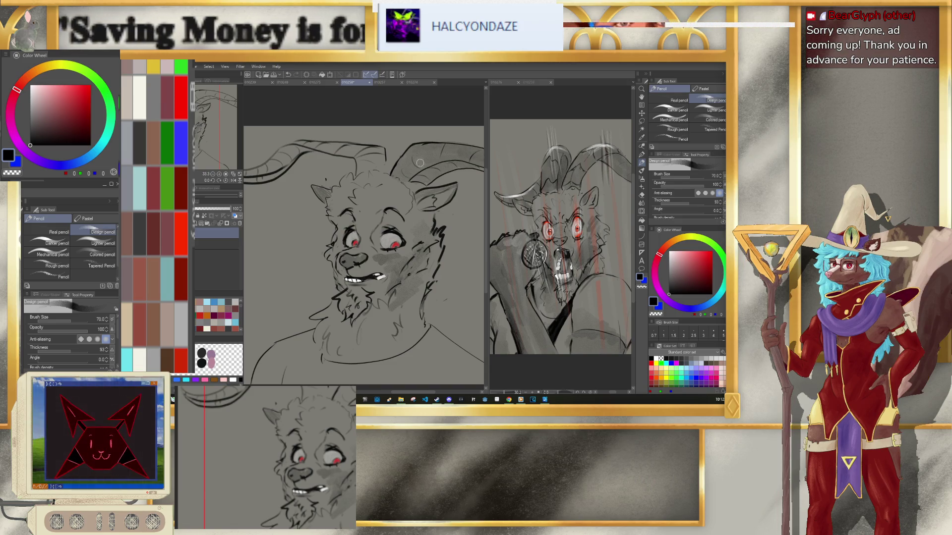
- Lower the brush size to 30 while reviewing the goat's red eyes and teeth, then bring up the File menu
{"action": "scroll", "coordinate": [459, 178], "scroll_direction": "up", "scroll_amount": 2}
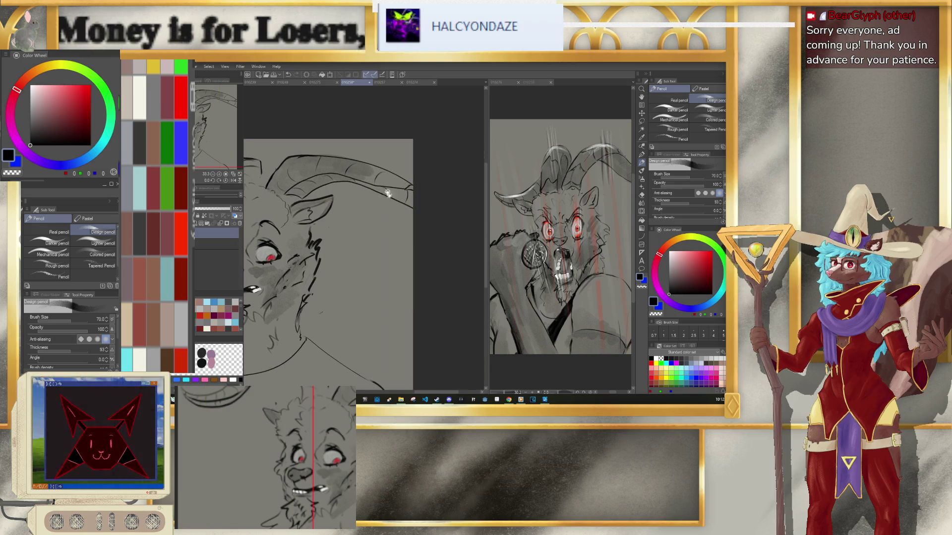
{"action": "key", "text": "bracketleft"}
{"action": "key", "text": "bracketleft"}
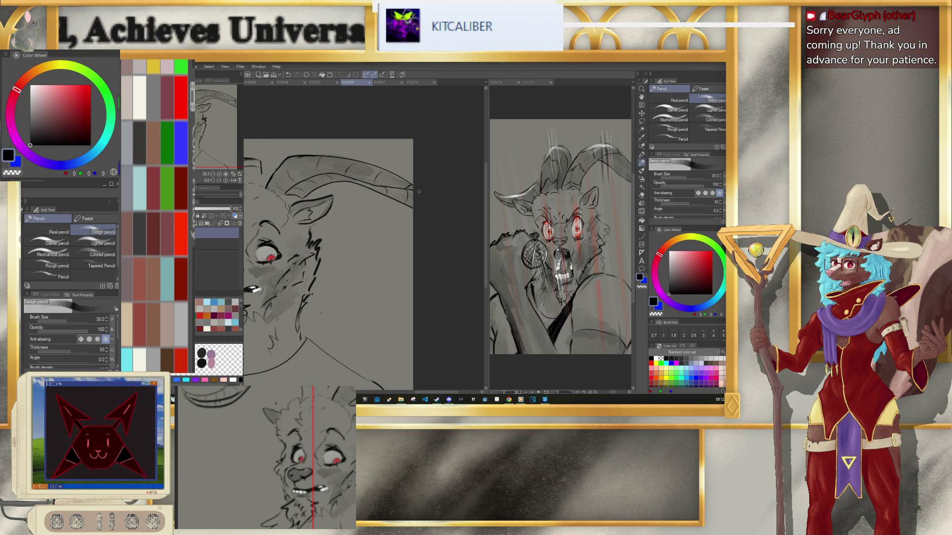
{"action": "scroll", "coordinate": [427, 145], "scroll_direction": "down", "scroll_amount": 3}
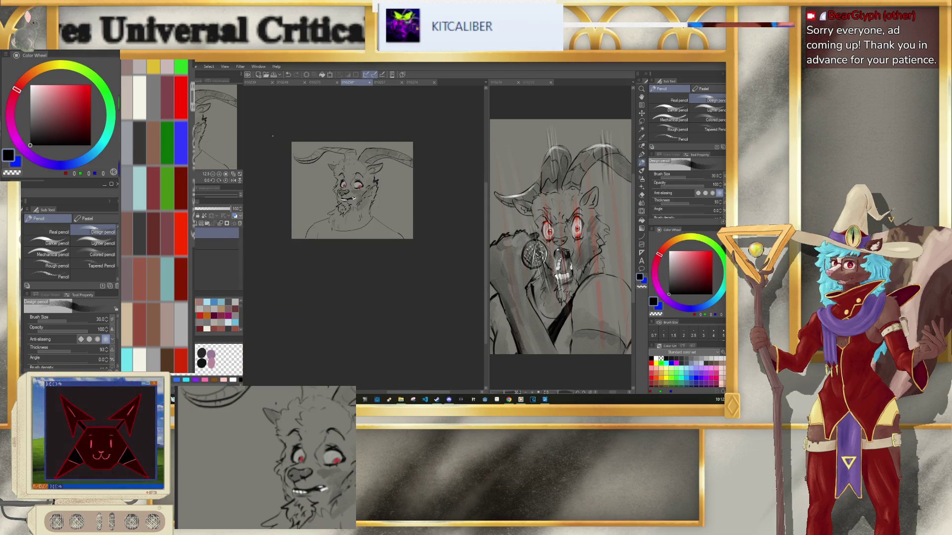
{"action": "scroll", "coordinate": [439, 144], "scroll_direction": "up", "scroll_amount": 3}
{"action": "scroll", "coordinate": [440, 144], "scroll_direction": "up", "scroll_amount": 1}
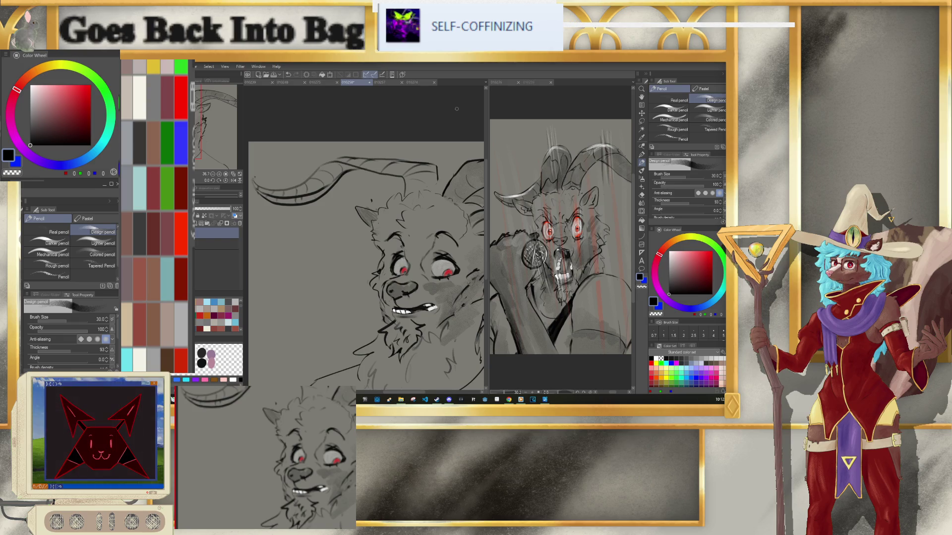
{"action": "key", "text": "bracketright"}
{"action": "key", "text": "bracketright"}
{"action": "key", "text": "bracketright"}
{"action": "key", "text": "bracketright"}
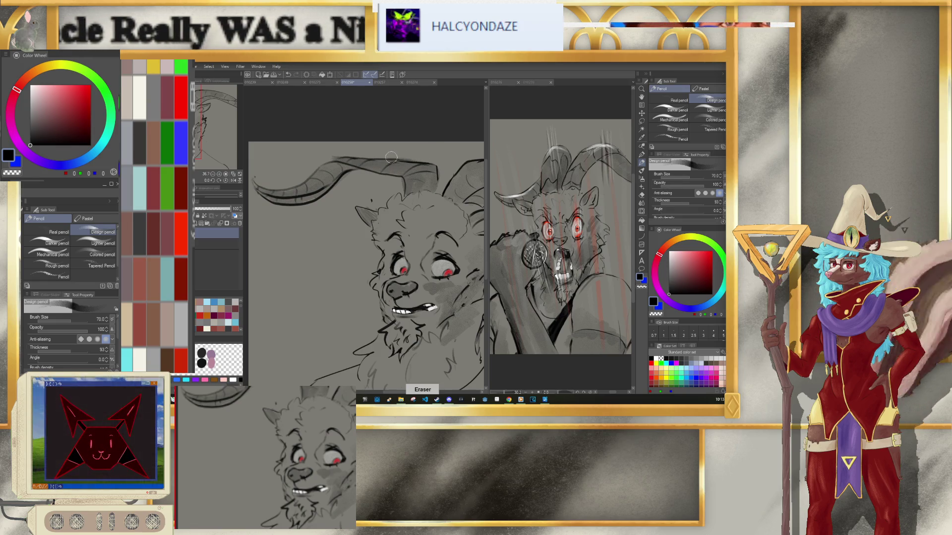
{"action": "key", "text": "bracketleft"}
{"action": "key", "text": "bracketleft"}
{"action": "key", "text": "bracketleft"}
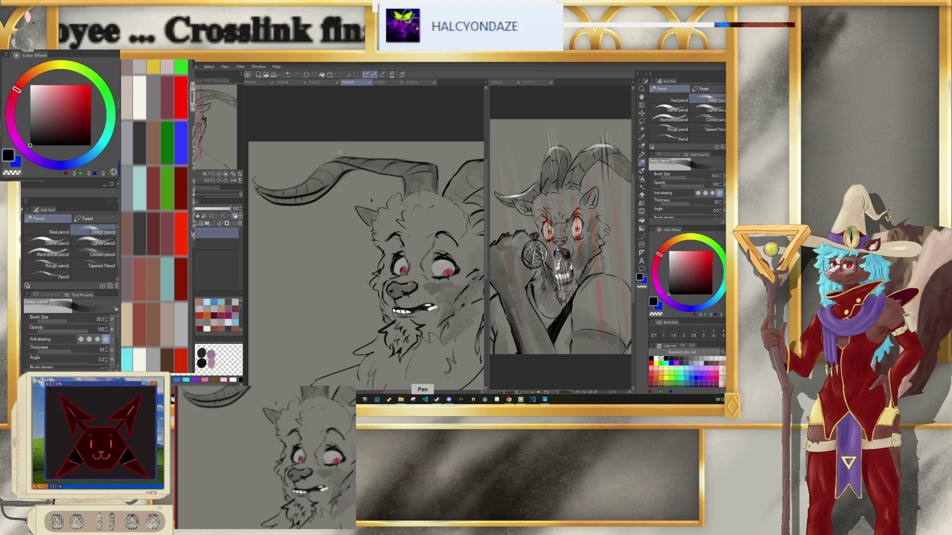
{"action": "scroll", "coordinate": [339, 152], "scroll_direction": "down", "scroll_amount": 3}
{"action": "scroll", "coordinate": [424, 180], "scroll_direction": "up", "scroll_amount": 2}
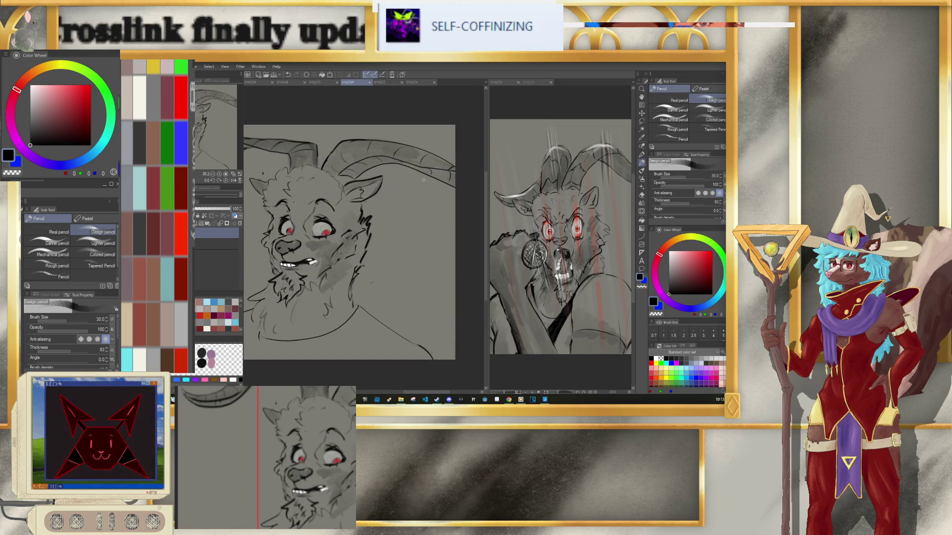
{"action": "scroll", "coordinate": [347, 189], "scroll_direction": "down", "scroll_amount": 3}
{"action": "scroll", "coordinate": [283, 198], "scroll_direction": "up", "scroll_amount": 2}
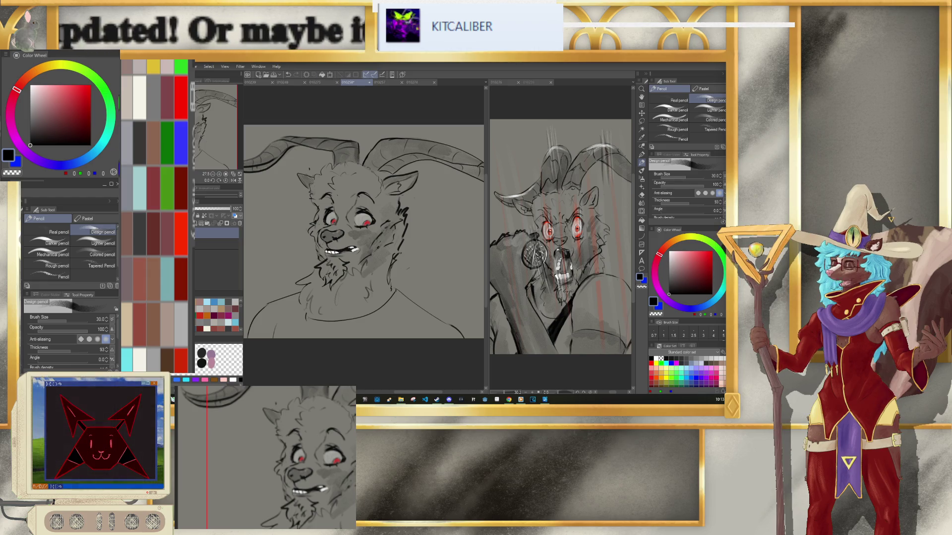
{"action": "key", "text": "alt+f"}
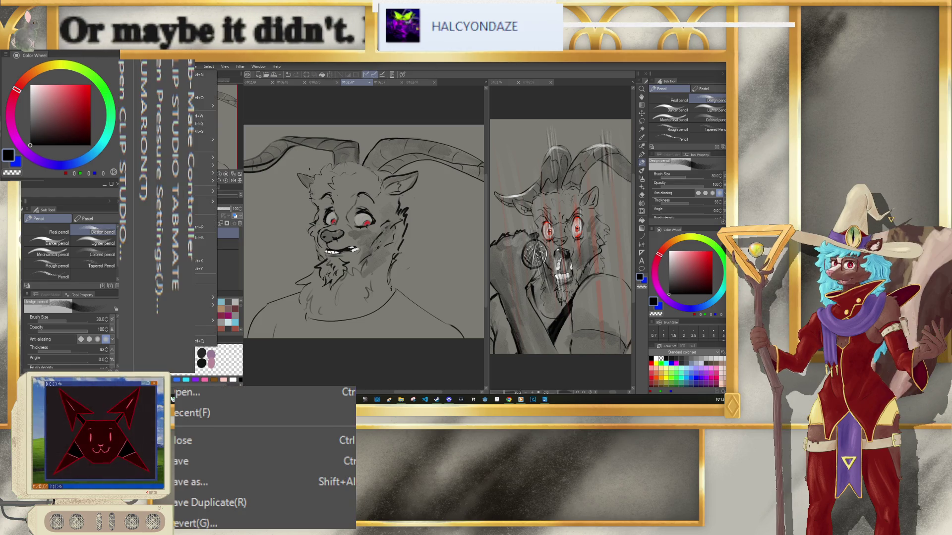
- Switch to the 010257 canvas with the seated wolf and zoom in on her
{"action": "key", "text": "Escape"}
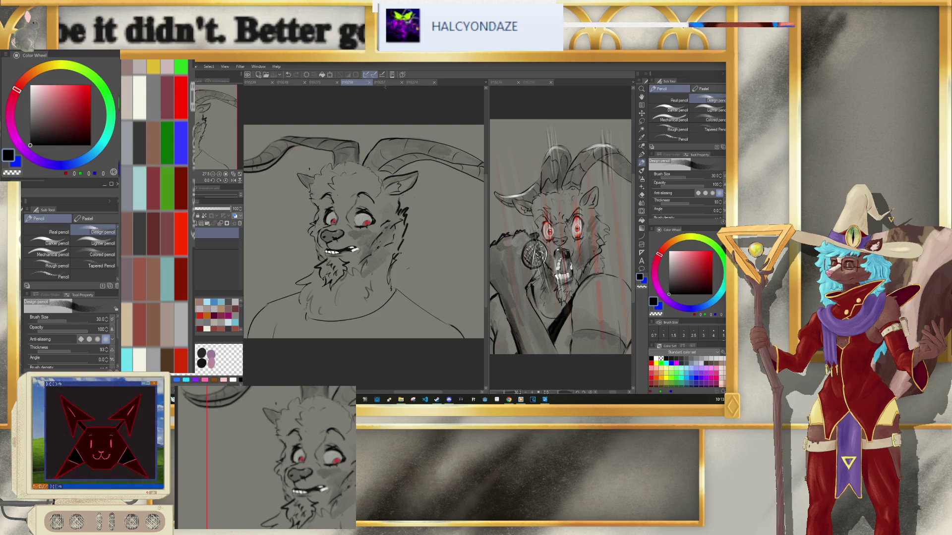
{"action": "left_click", "coordinate": [390, 85]}
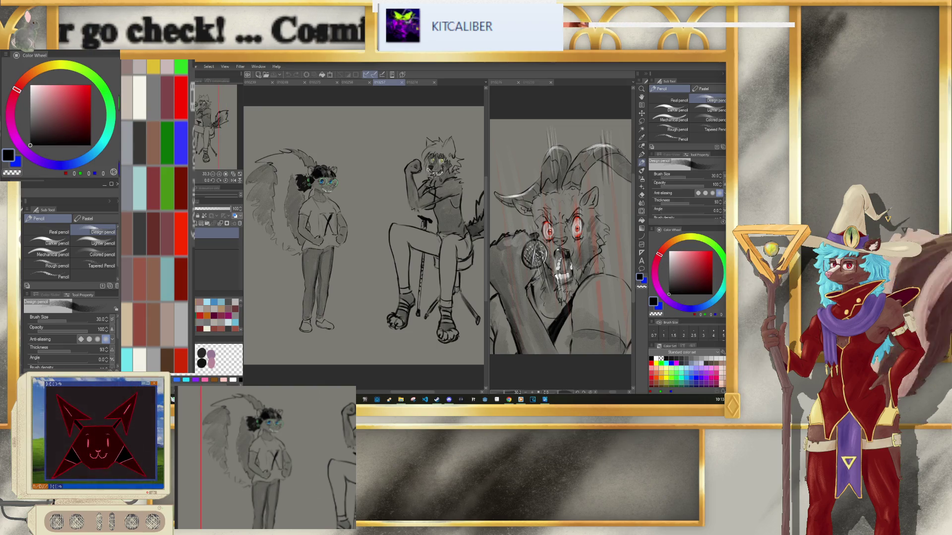
{"action": "scroll", "coordinate": [458, 223], "scroll_direction": "up", "scroll_amount": 1}
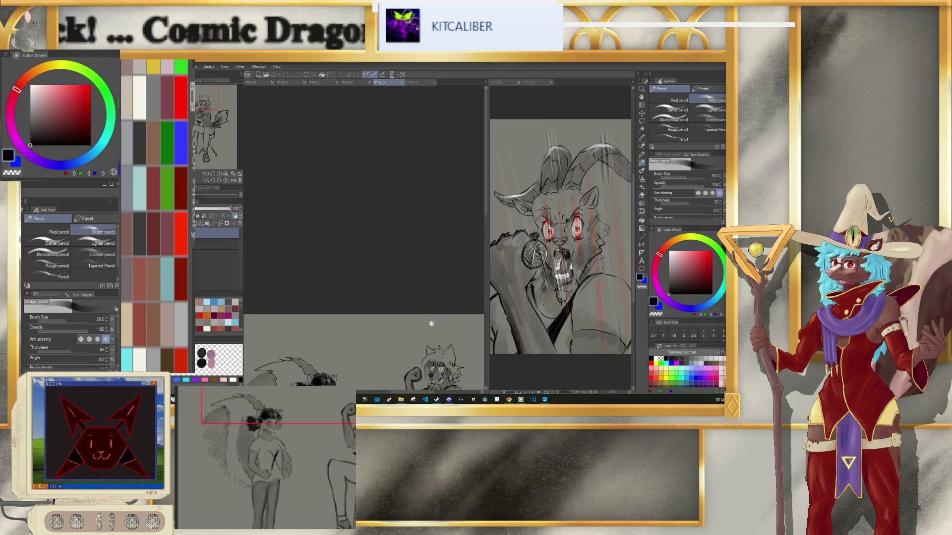
{"action": "scroll", "coordinate": [432, 321], "scroll_direction": "up", "scroll_amount": 2}
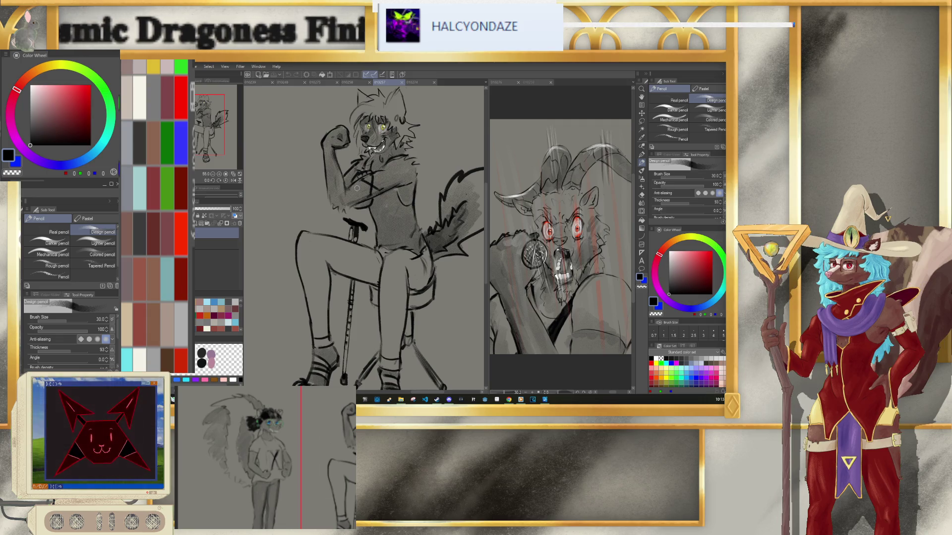
- Lasso the cane and stool top, then shift the selected strokes left
{"action": "key", "text": "m"}
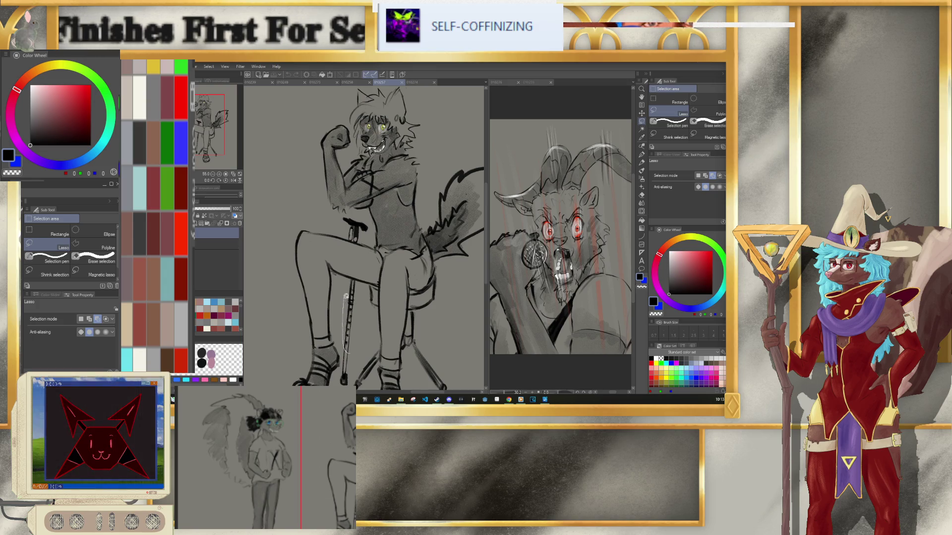
{"action": "left_click_drag", "start_coordinate": [346, 297], "coordinate": [360, 296]}
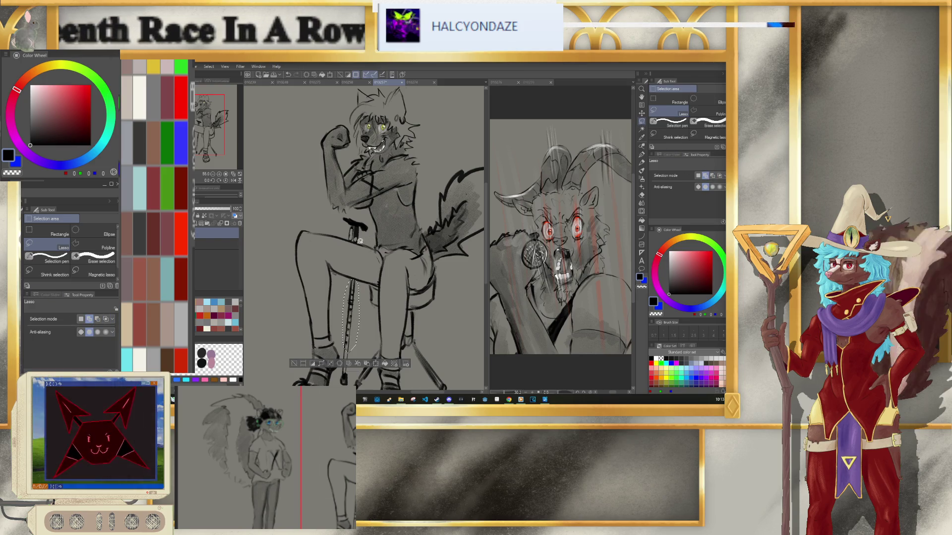
{"action": "mouse_move", "coordinate": [353, 240]}
{"action": "left_mouse_down"}
{"action": "mouse_move", "coordinate": [343, 214]}
{"action": "mouse_move", "coordinate": [370, 239]}
{"action": "left_mouse_up"}
{"action": "key", "text": "ctrl+t"}
{"action": "mouse_move", "coordinate": [353, 297]}
{"action": "left_mouse_down"}
{"action": "mouse_move", "coordinate": [265, 277]}
{"action": "mouse_move", "coordinate": [325, 282]}
{"action": "mouse_move", "coordinate": [312, 303]}
{"action": "left_mouse_up"}
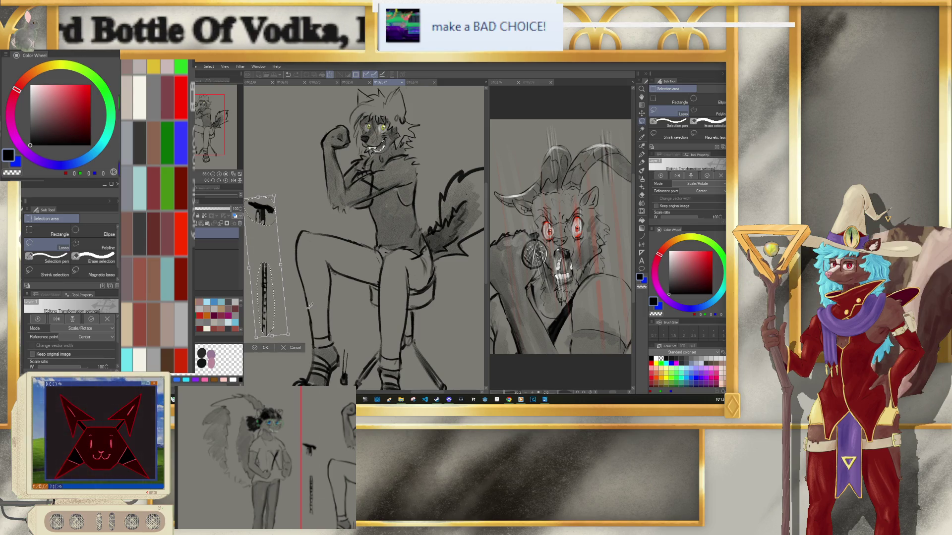
- Commit the cane's leftward move and dismiss the shrink selection dialog
{"action": "left_click", "coordinate": [266, 348]}
{"action": "left_click", "coordinate": [284, 346]}
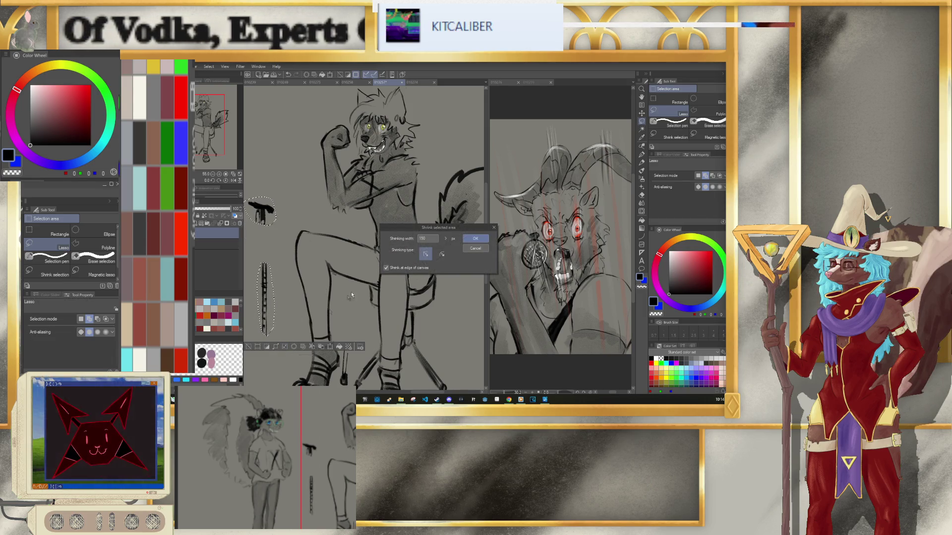
{"action": "left_click", "coordinate": [473, 251]}
- Stretch the cane upward, move it beside her leg and tilt its top right
{"action": "left_click", "coordinate": [329, 347]}
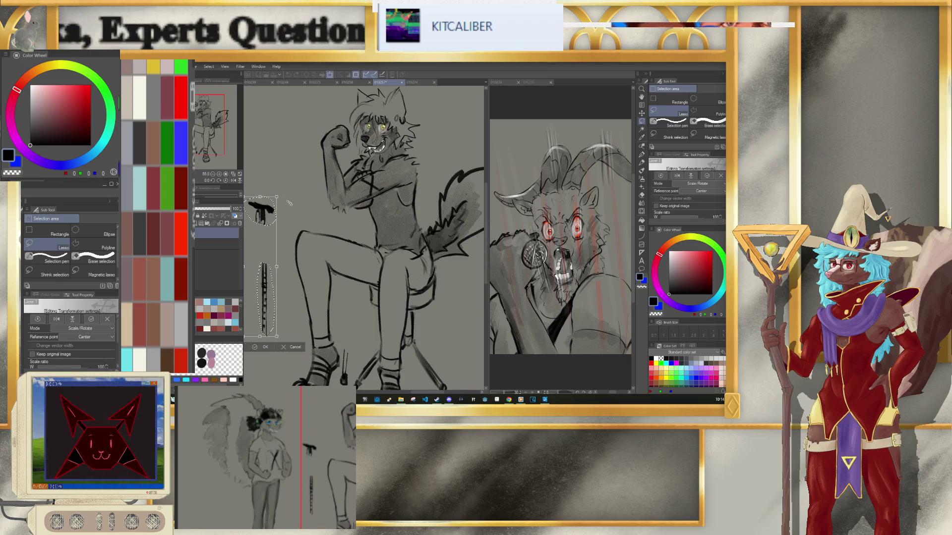
{"action": "left_click_drag", "start_coordinate": [259, 197], "coordinate": [265, 114]}
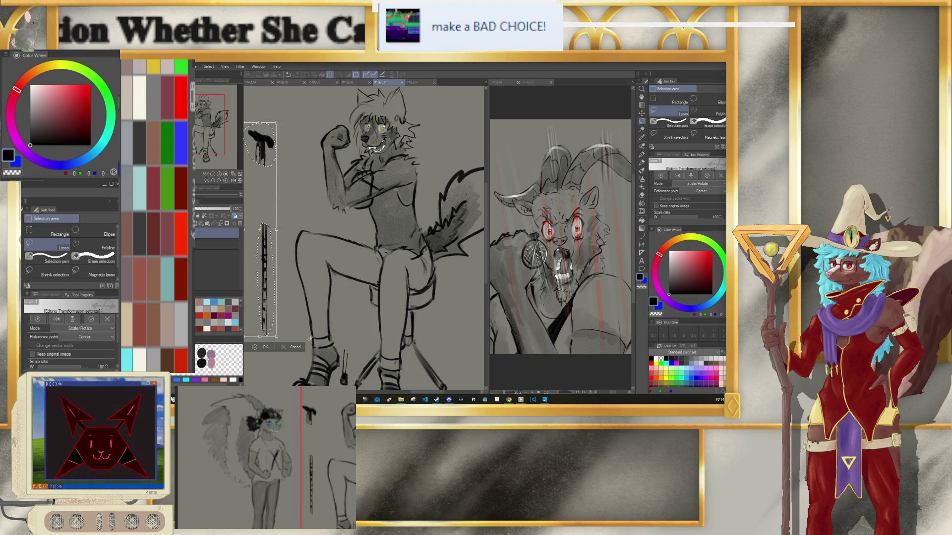
{"action": "left_click_drag", "start_coordinate": [271, 283], "coordinate": [351, 302]}
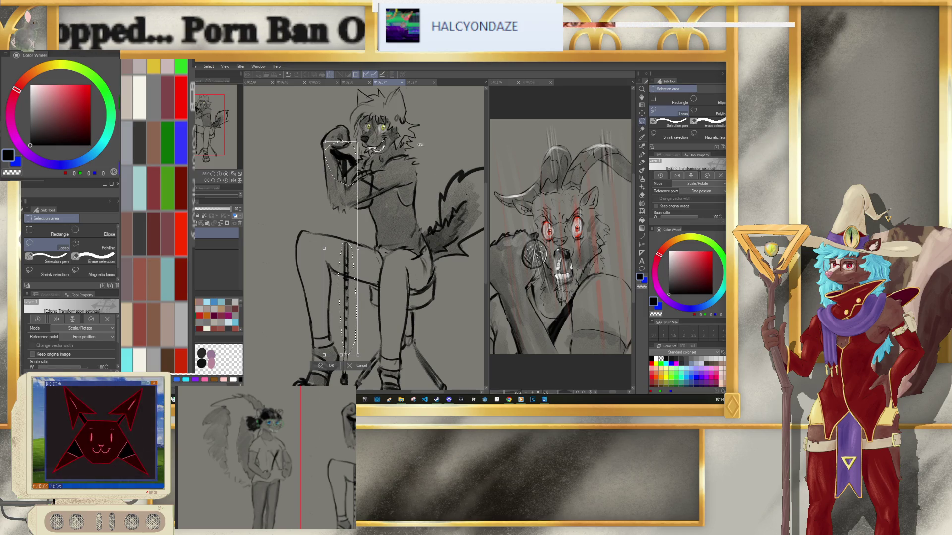
{"action": "left_click_drag", "start_coordinate": [430, 213], "coordinate": [432, 130]}
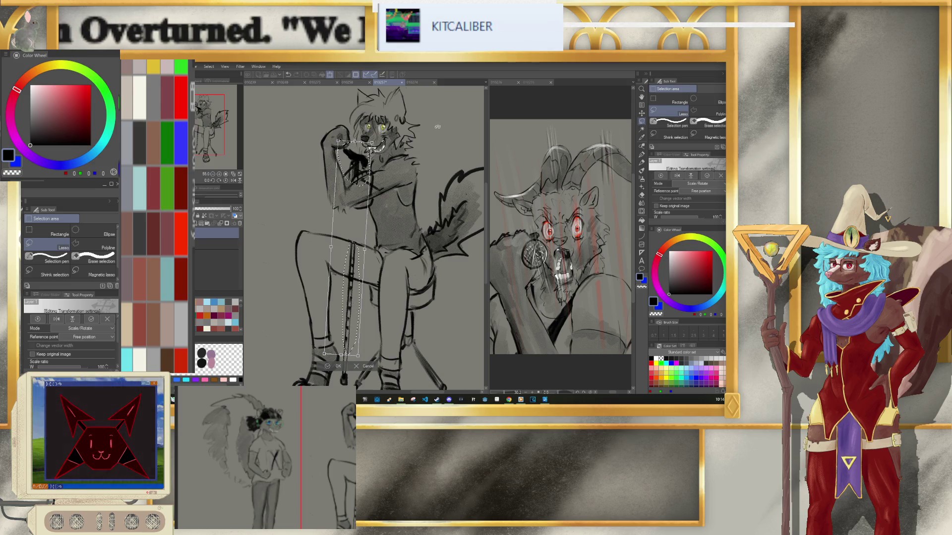
{"action": "left_click_drag", "start_coordinate": [433, 133], "coordinate": [436, 134]}
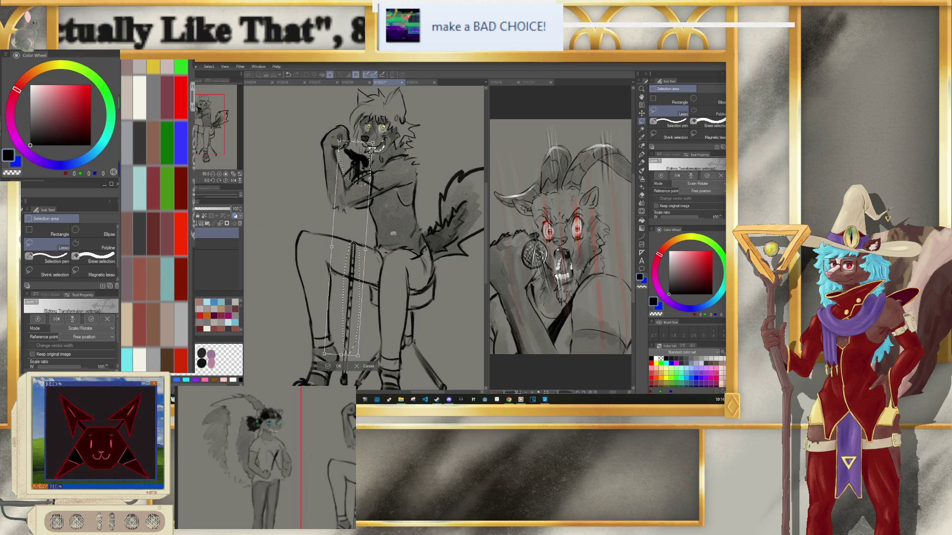
{"action": "left_click", "coordinate": [335, 366]}
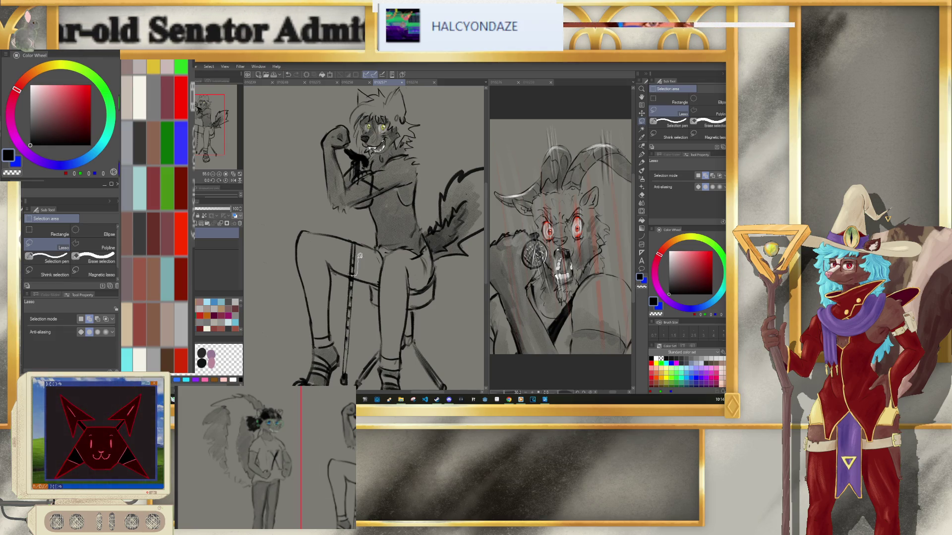
- Reselect a cane part, extend it slightly downward, then switch to Pencil and Eraser
{"action": "left_click_drag", "start_coordinate": [359, 243], "coordinate": [347, 246]}
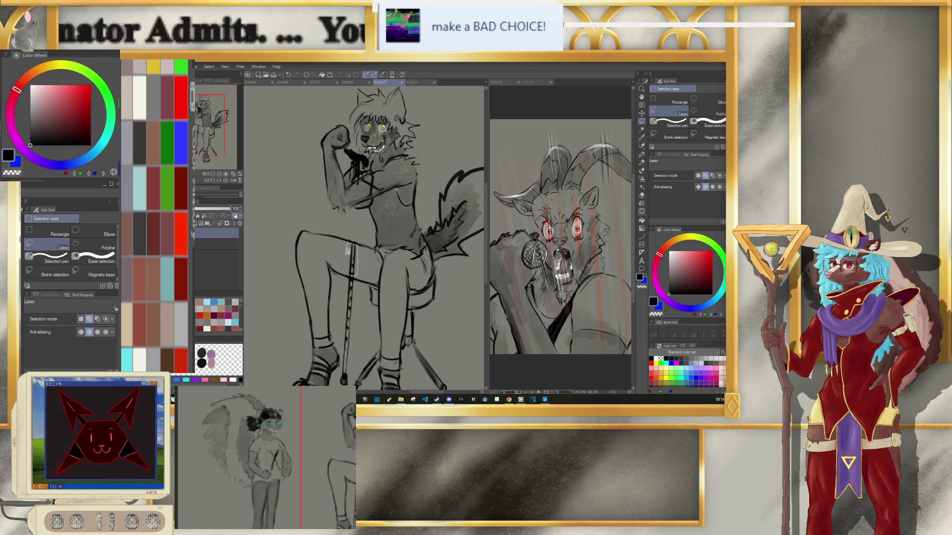
{"action": "left_click", "coordinate": [375, 286]}
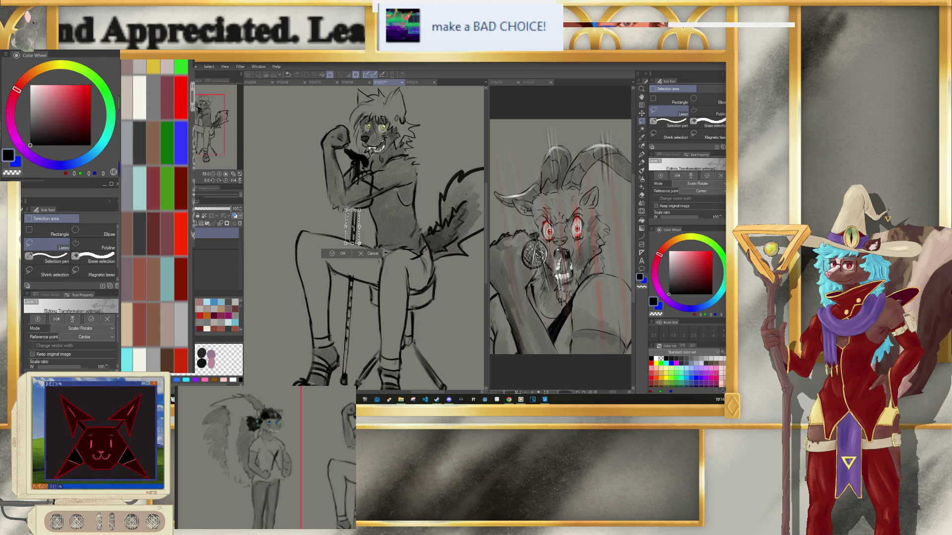
{"action": "left_click_drag", "start_coordinate": [358, 242], "coordinate": [354, 244]}
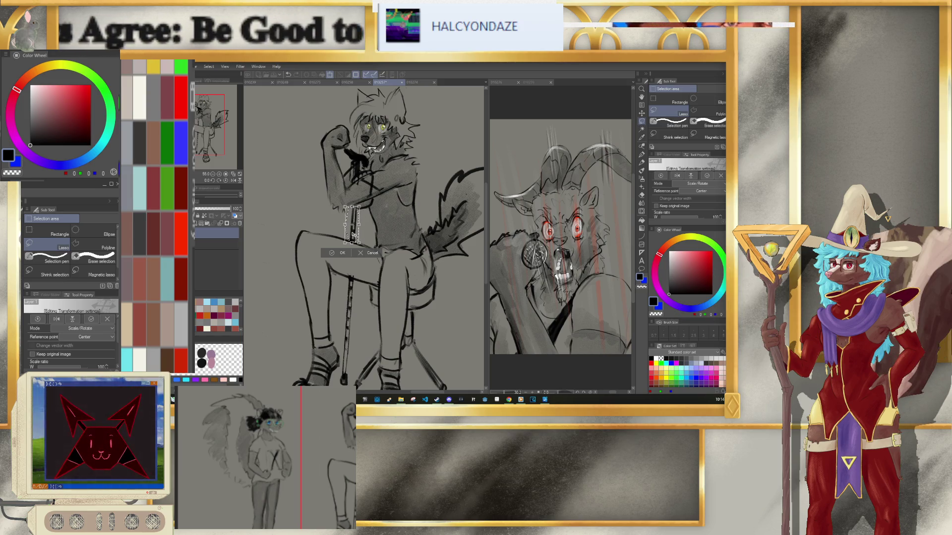
{"action": "left_click", "coordinate": [342, 253]}
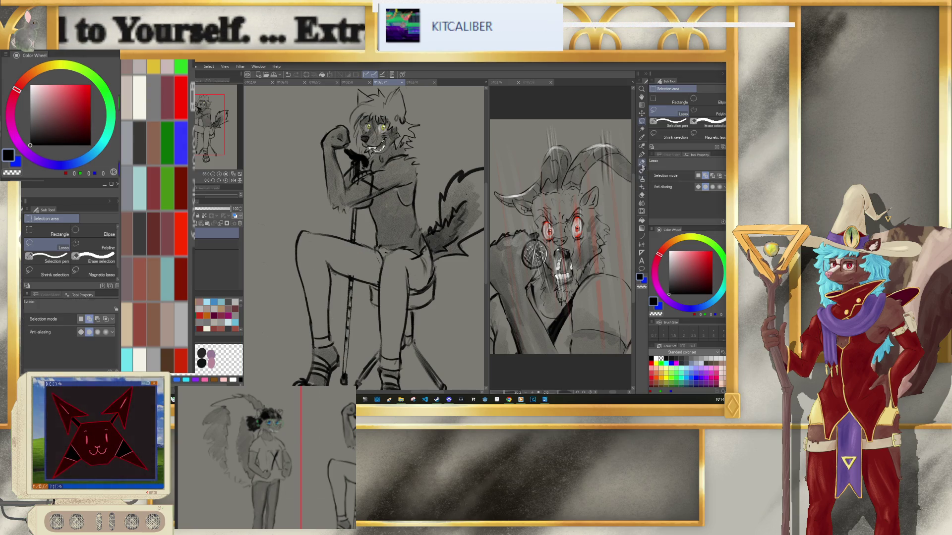
{"action": "key", "text": "p"}
{"action": "key", "text": "e"}
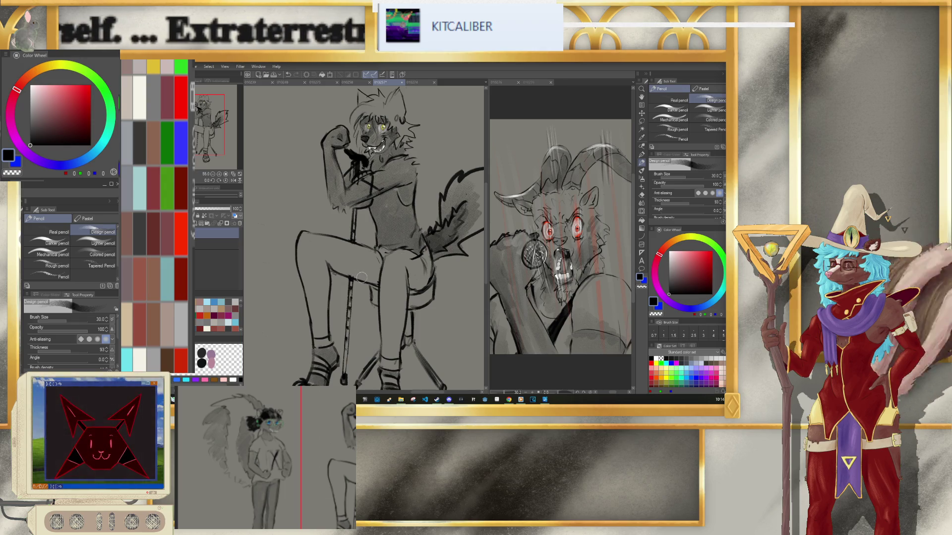